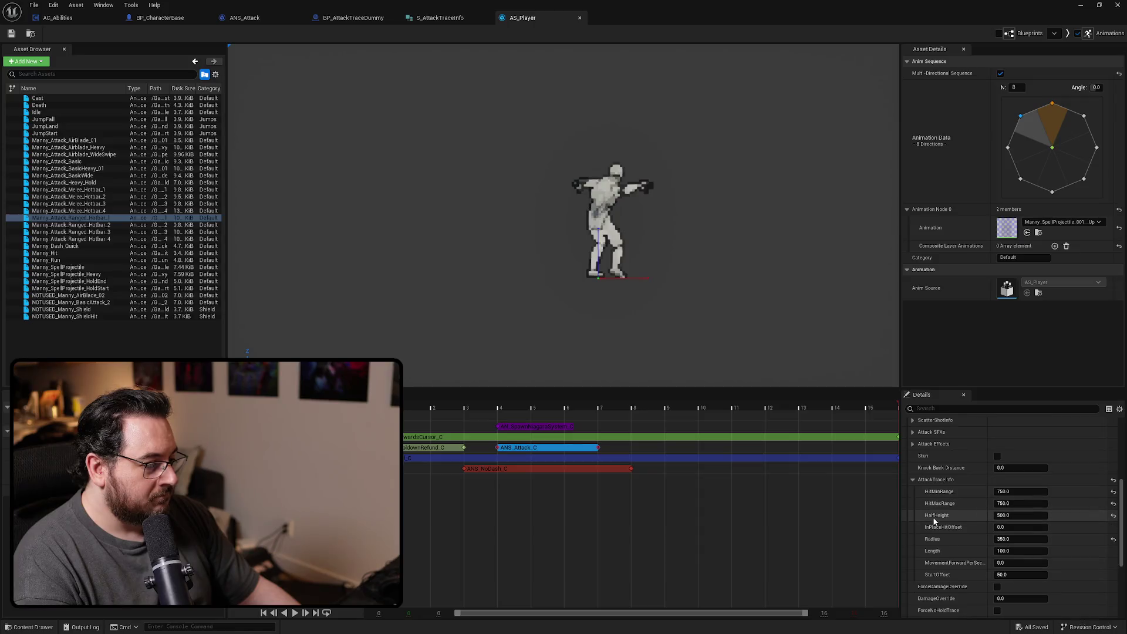
scroll(935, 520, "down", 1)
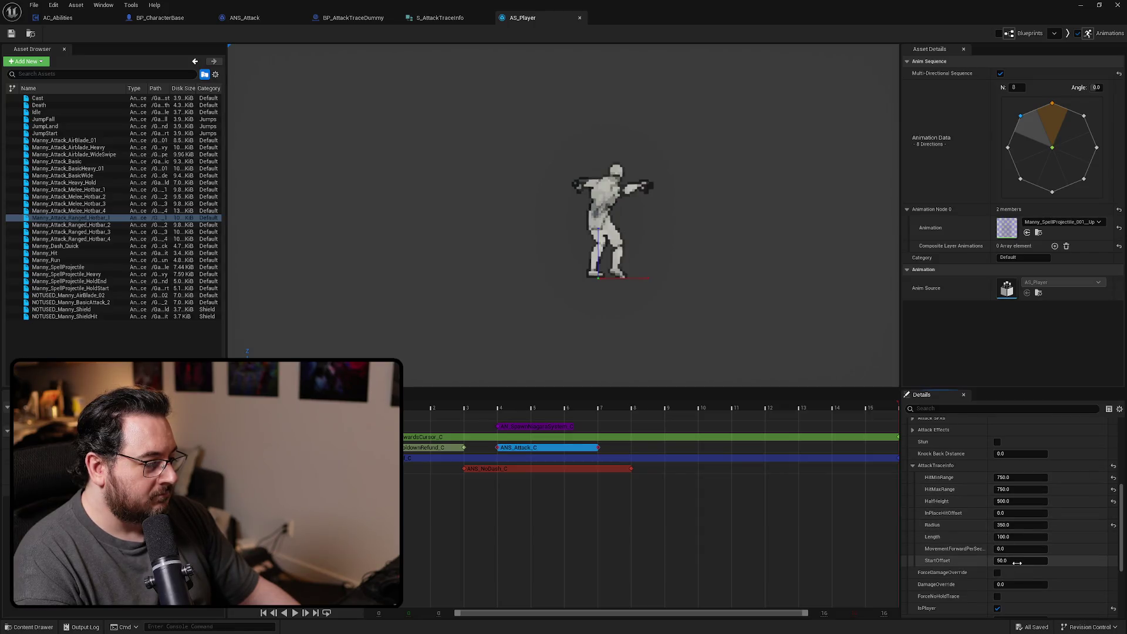
Set the current ranged hotbar attack's trace StartOffset to 750 and save the animation
type("750")
key("Return")
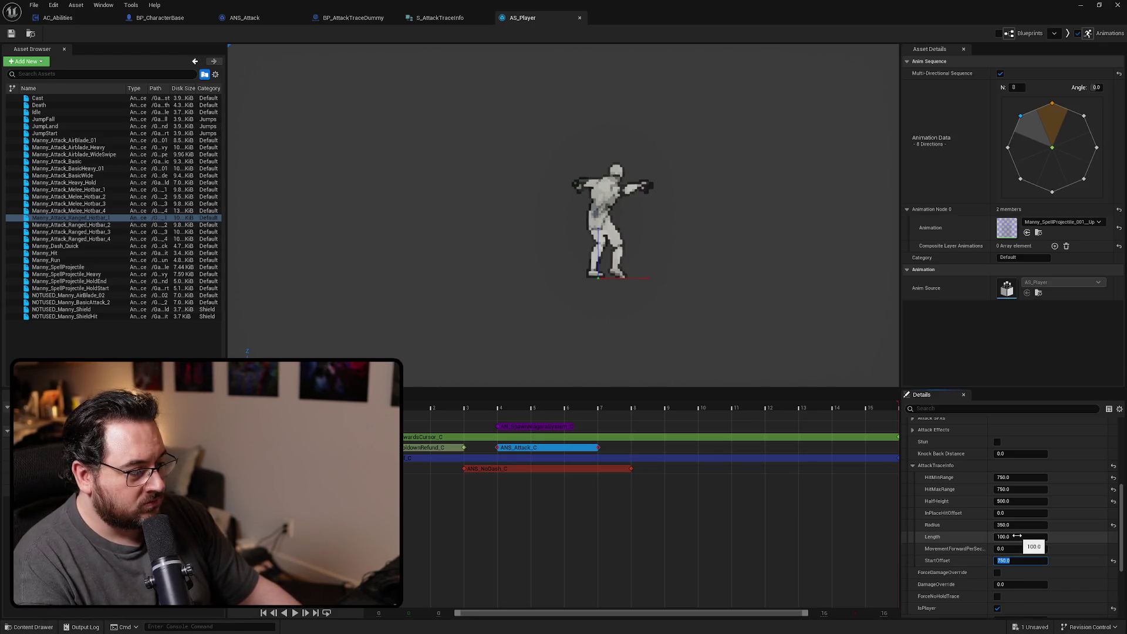
key("ctrl+s")
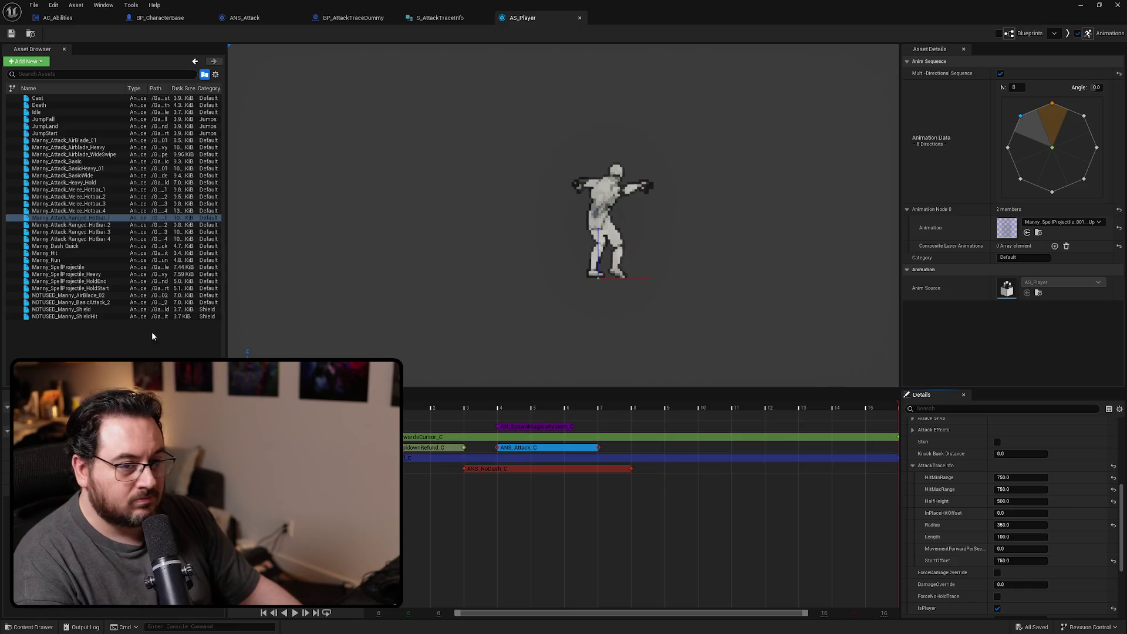
Select Manny_Attack_Ranged_Hotbar_2's attack notify and edit its trace StartOffset value
left_click(70, 225)
left_click(526, 447)
scroll(976, 500, "down", 5)
scroll(988, 524, "down", 3)
left_click(1018, 532)
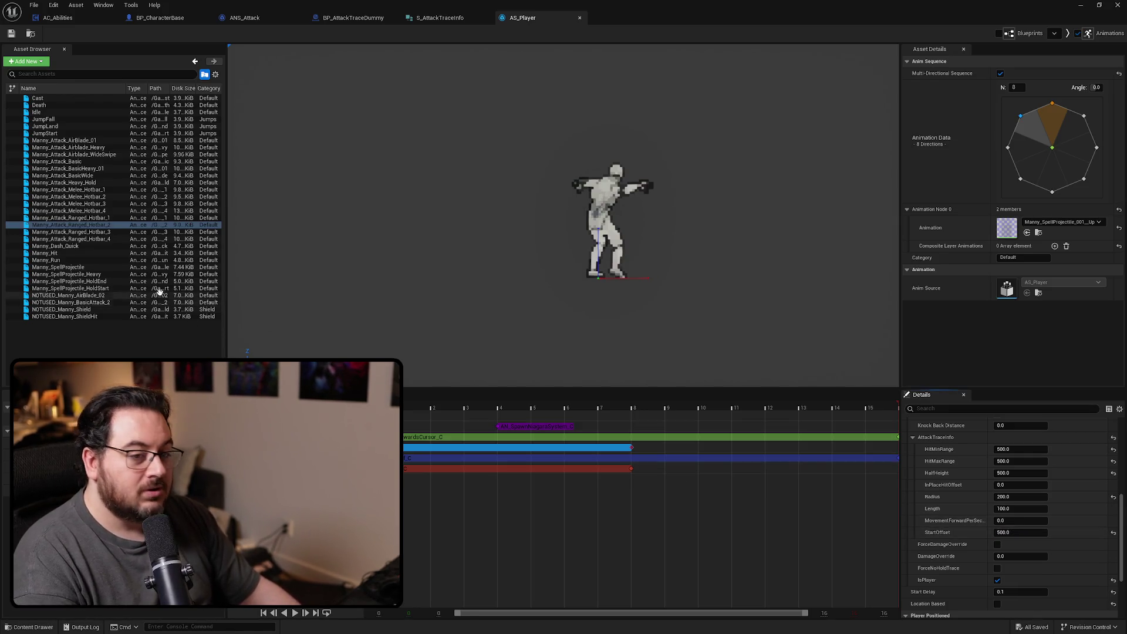
Bring up the ANS_Attack_C notify's trace properties on Manny_Attack_Ranged_Hotbar_3
left_click(112, 232)
left_click(544, 449)
scroll(960, 527, "down", 8)
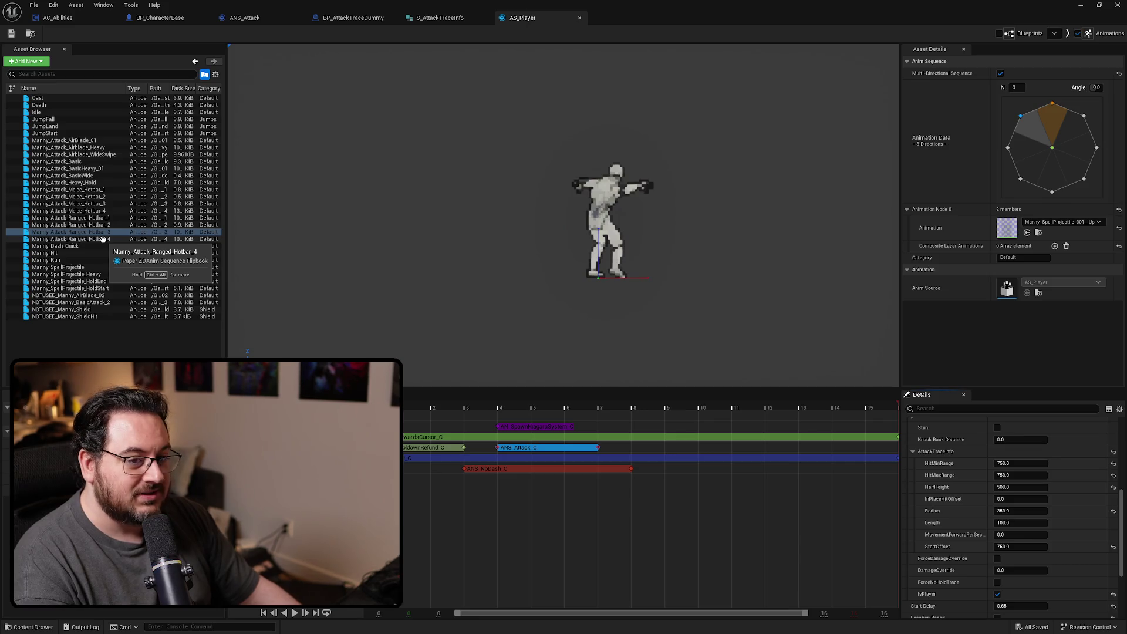
Set Manny_Attack_Ranged_Hotbar_4's attack trace StartOffset to 400 and save it
double_click(103, 239)
left_click(544, 447)
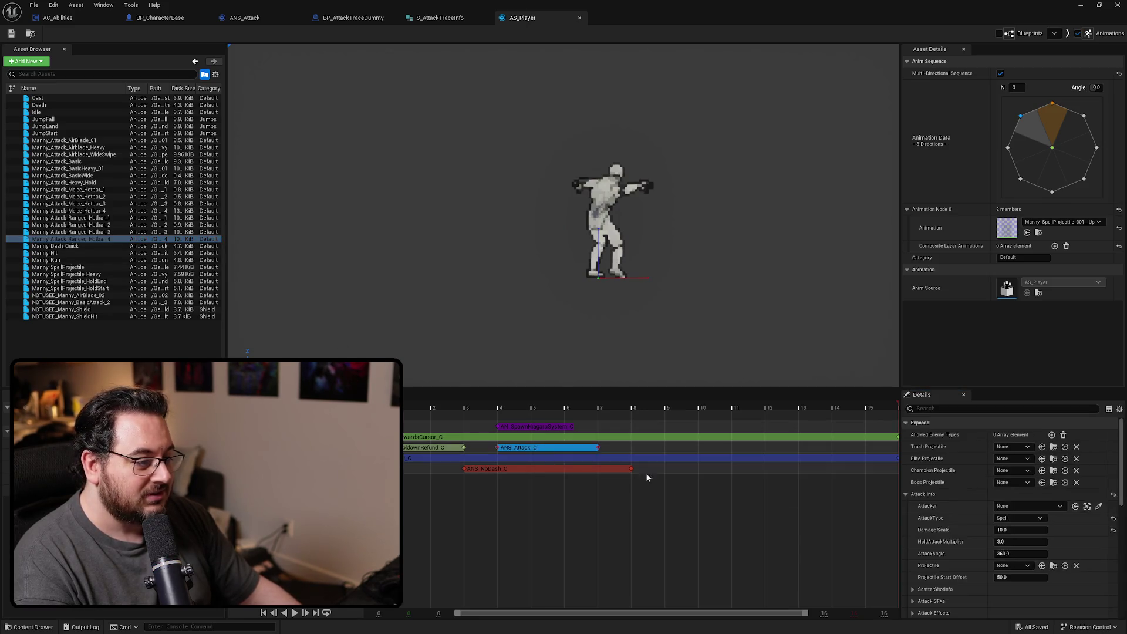
scroll(954, 506, "down", 6)
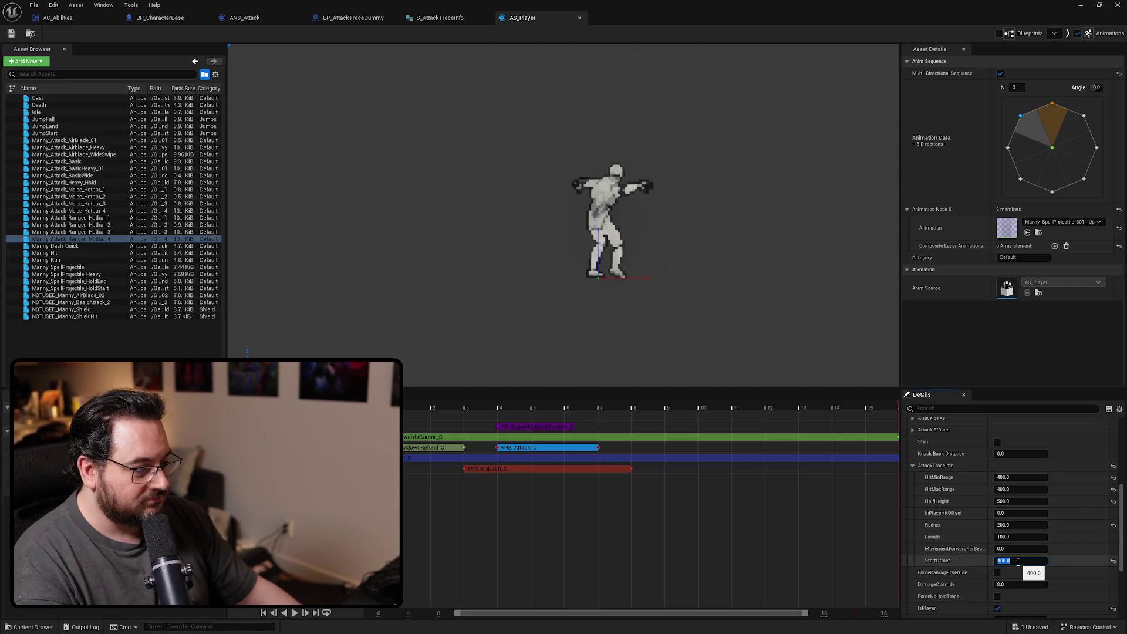
key("Return")
key("ctrl+s")
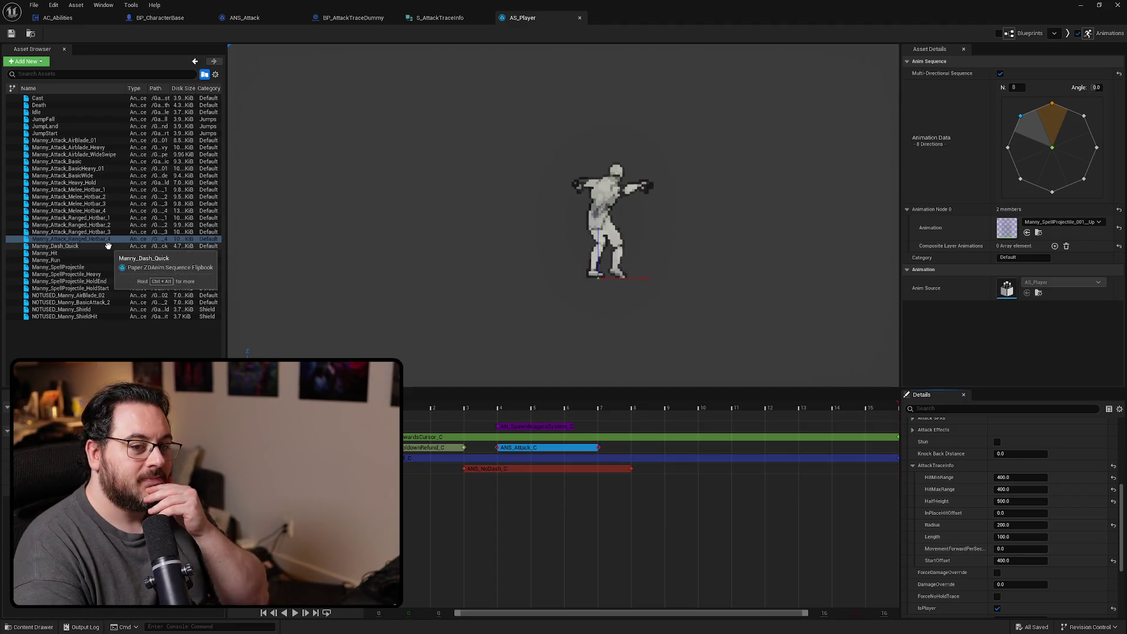
Show the attack notify trace settings of Manny_SpellProjectile_Heavy
left_click(102, 274)
left_click(525, 448)
scroll(922, 496, "down", 5)
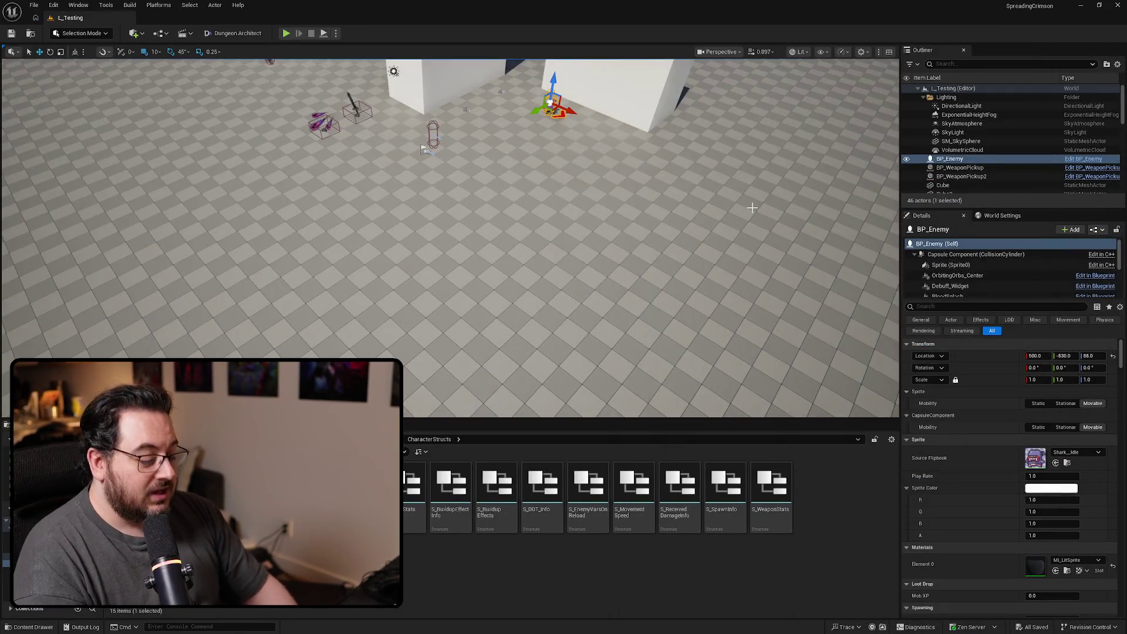
key("F11")
key("alt+p")
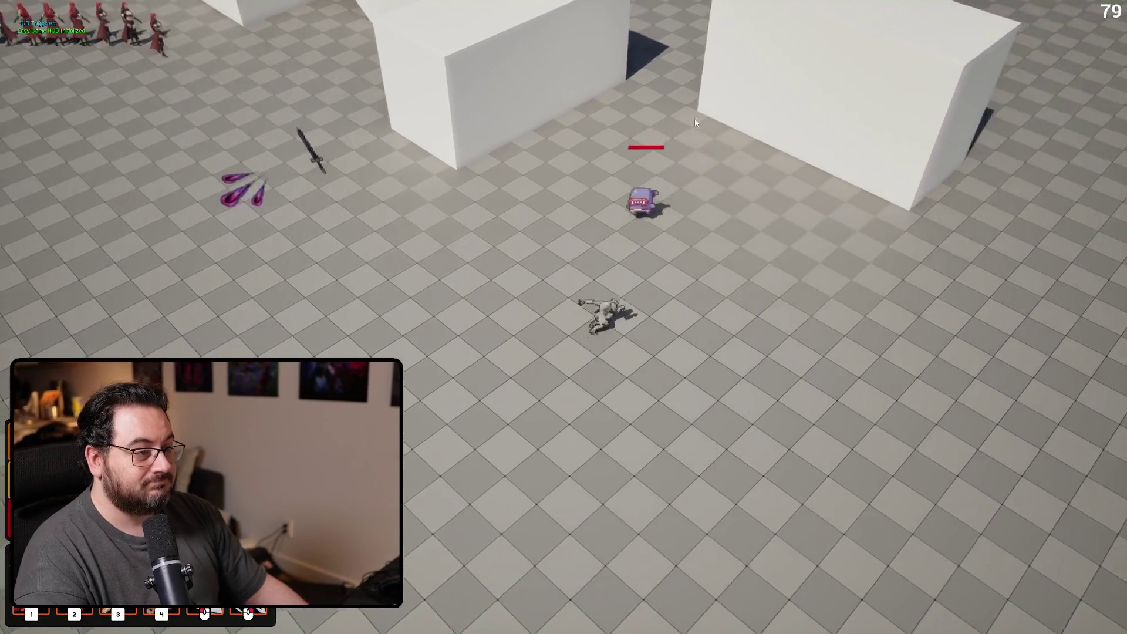
left_click(674, 114)
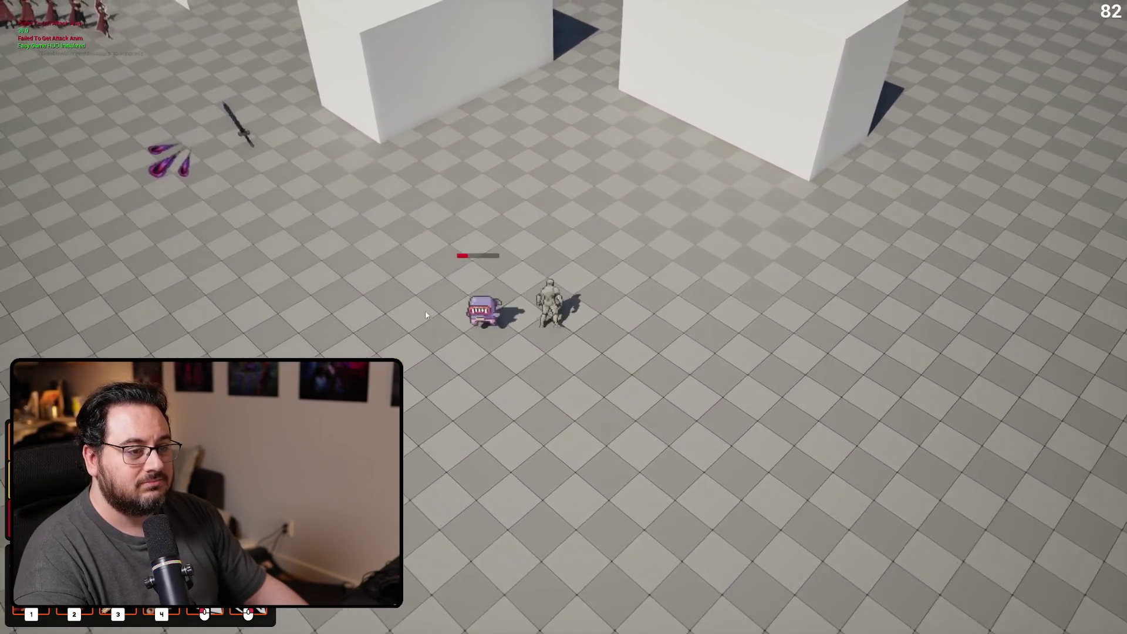
left_click(444, 325)
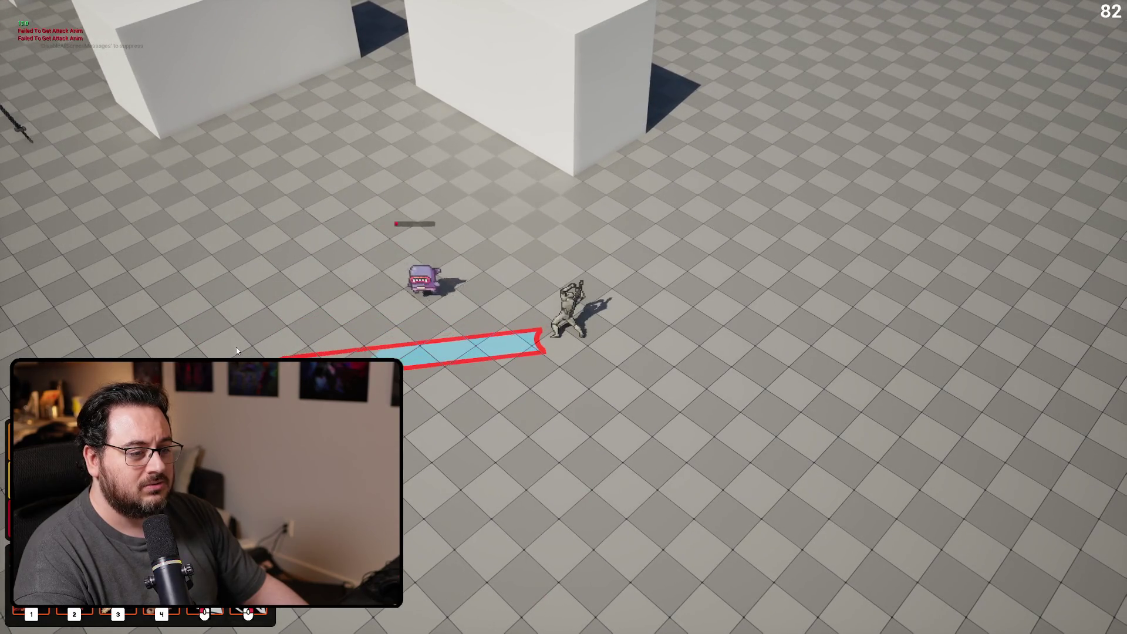
left_click(235, 350)
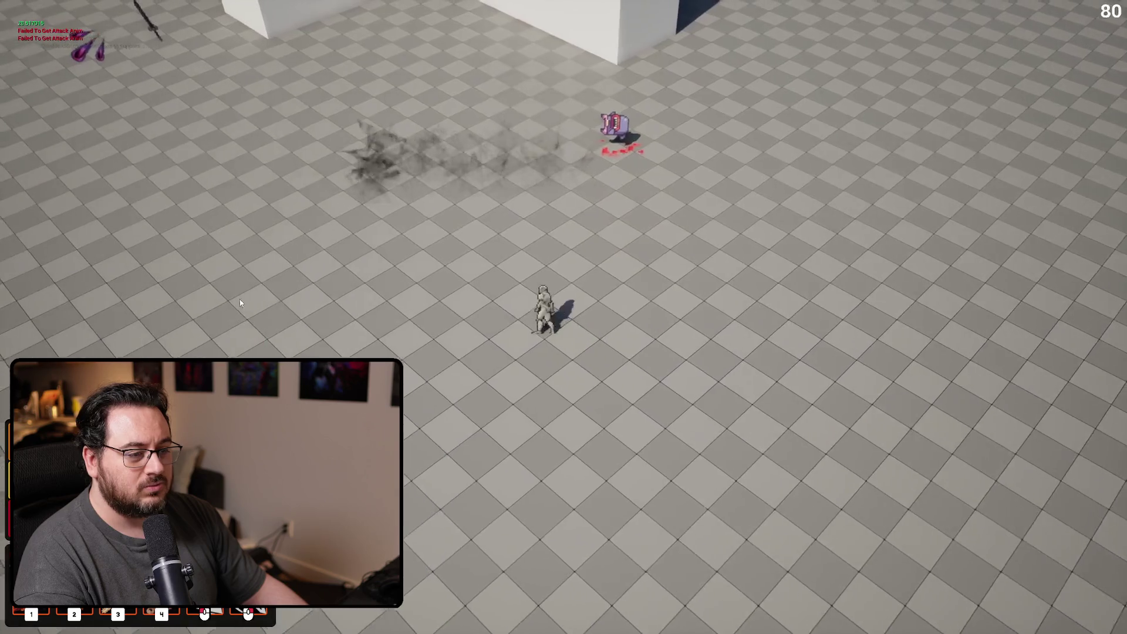
right_click(237, 311)
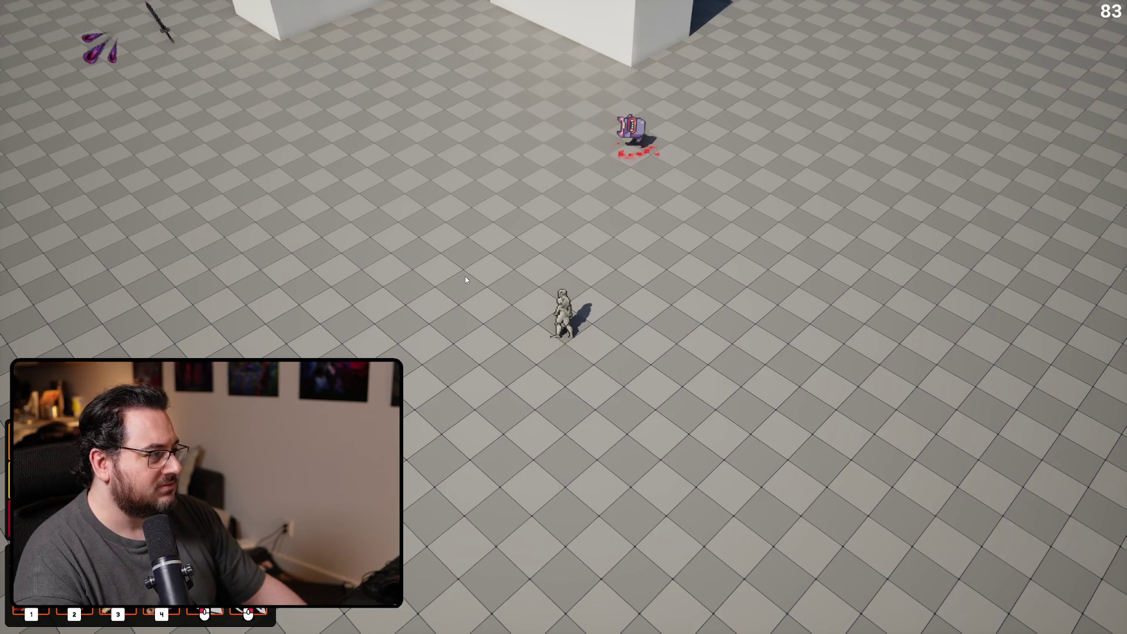
key("Escape")
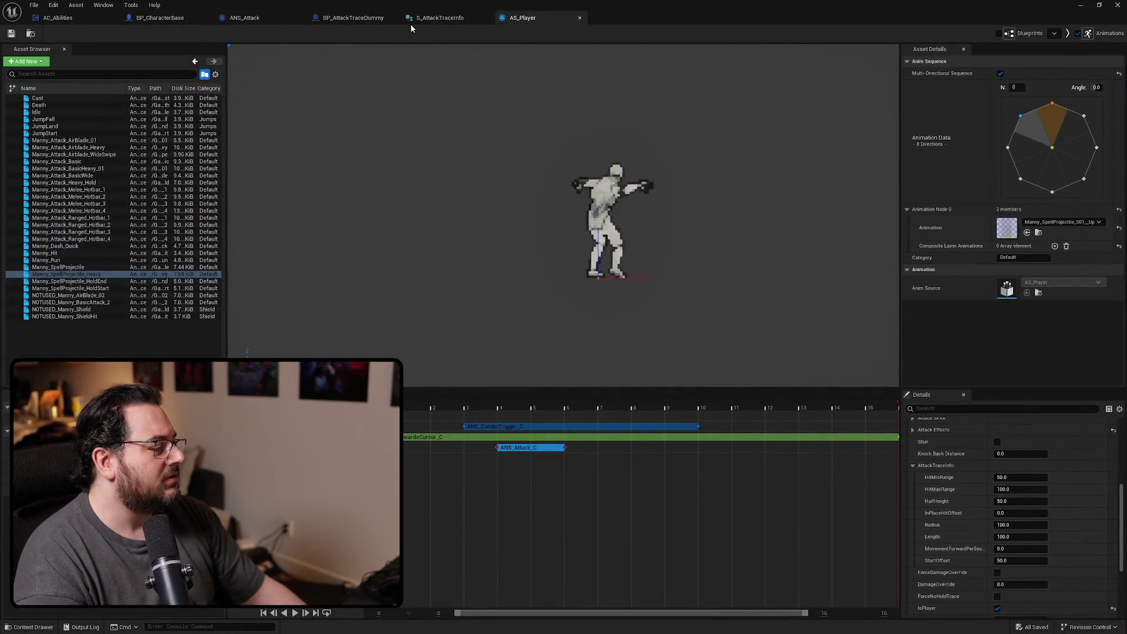
Set Manny_Attack_AirBlade_Heavy's attack trace Length to 500 and save the animation
left_click(99, 148)
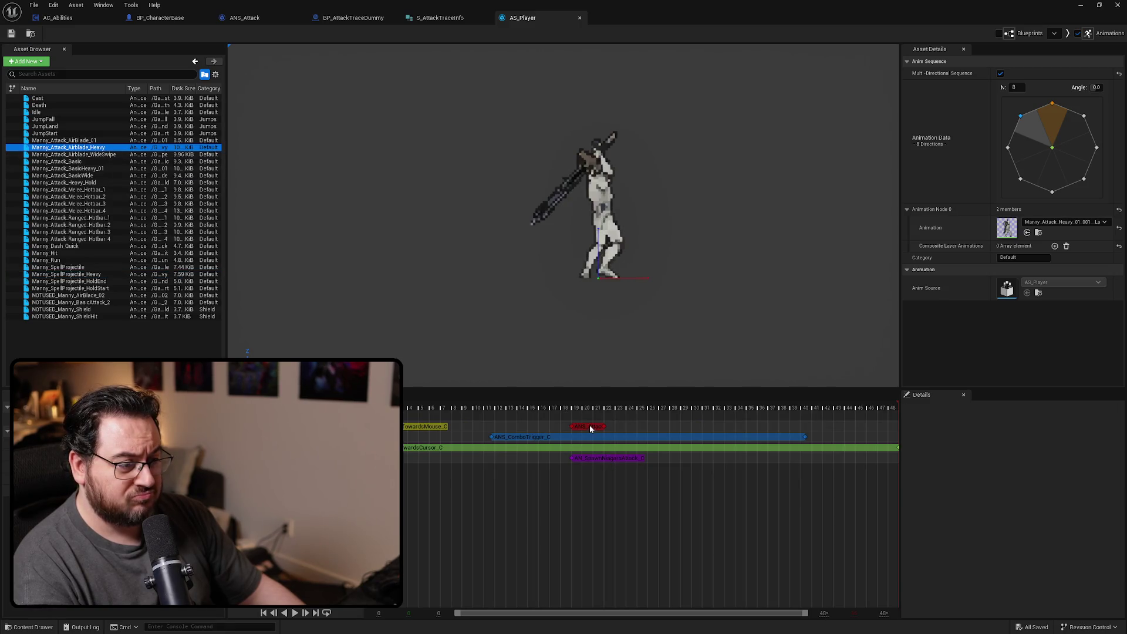
left_click(590, 426)
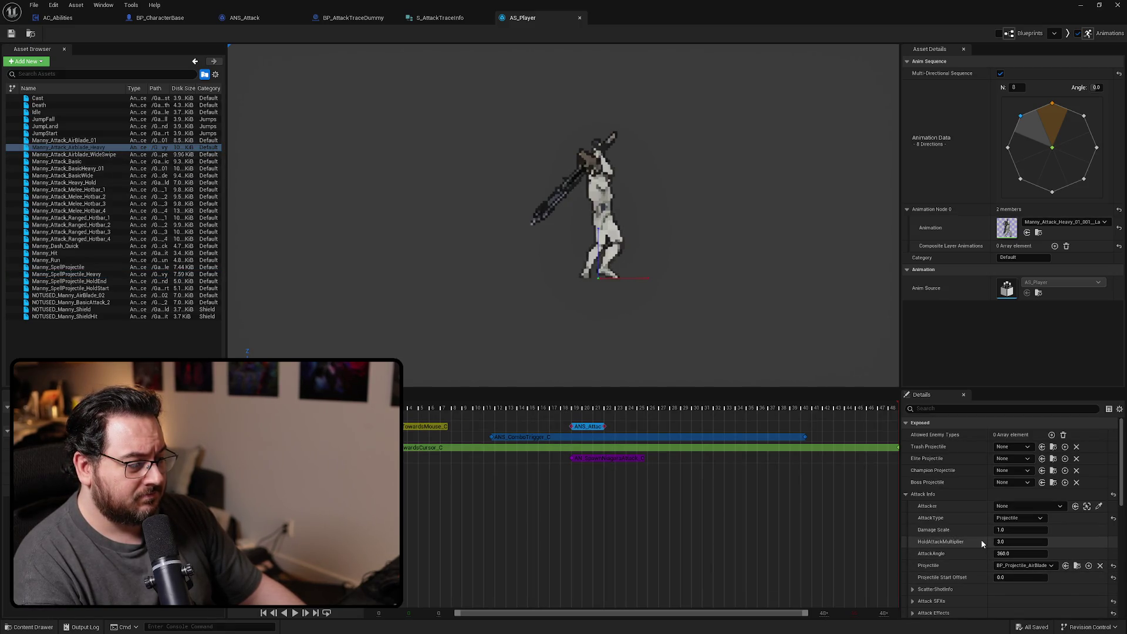
scroll(982, 540, "down", 5)
left_click(1018, 551)
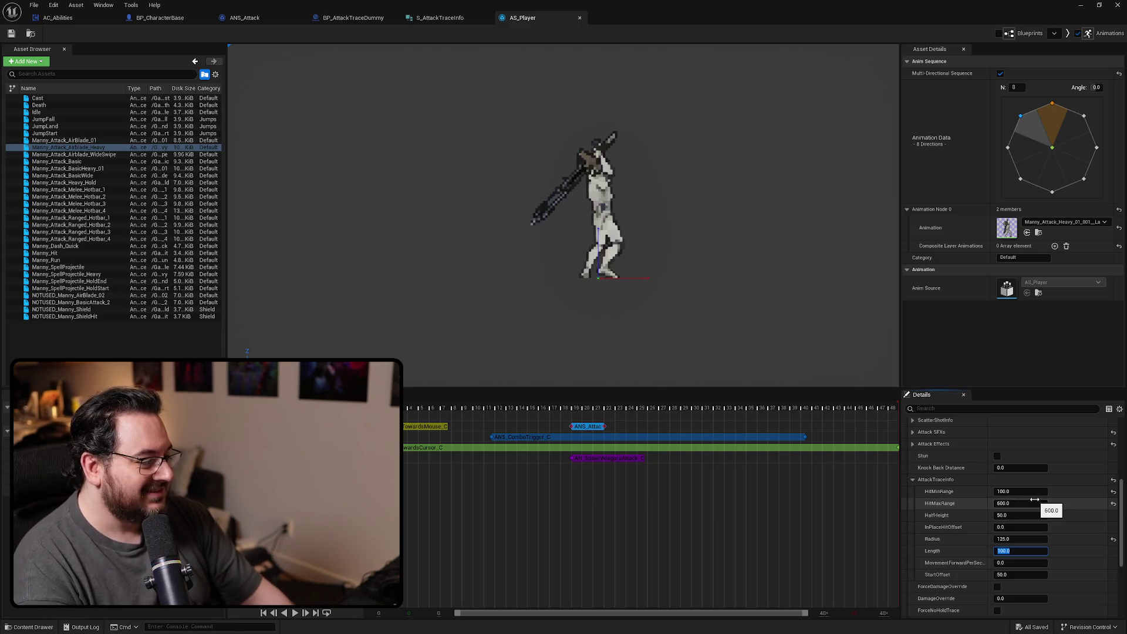
type("500")
key("Return")
key("ctrl+s")
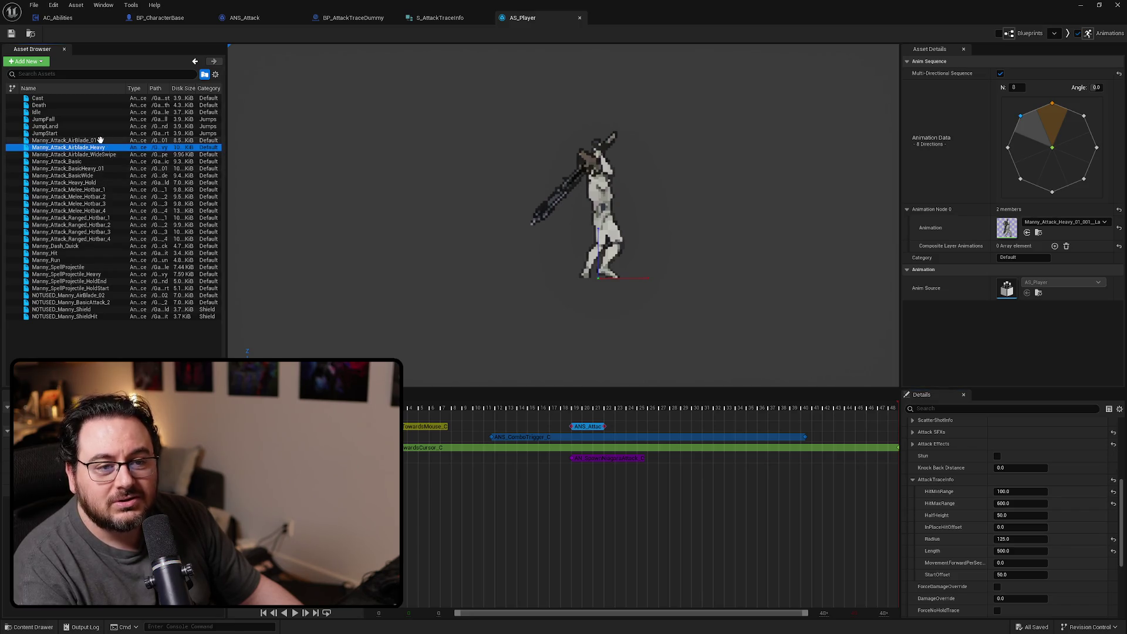
Compare Manny_Attack_AirBlade_01's attack notify with the AirBlade heavy attack's trace settings
left_click(107, 141)
left_click(598, 449)
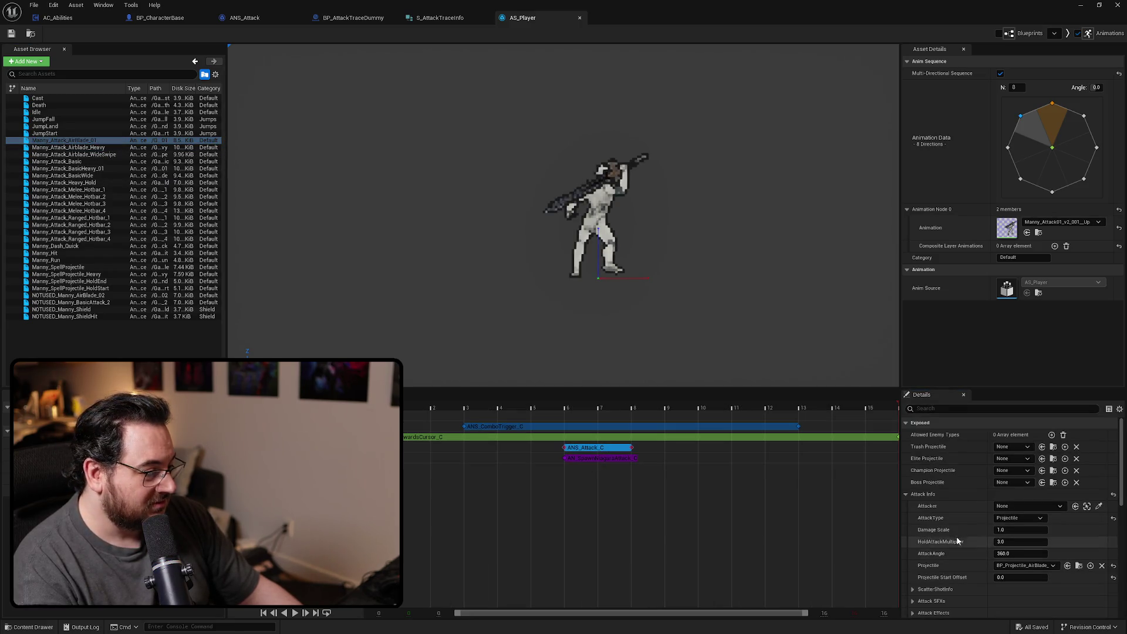
left_click(95, 147)
left_click(583, 429)
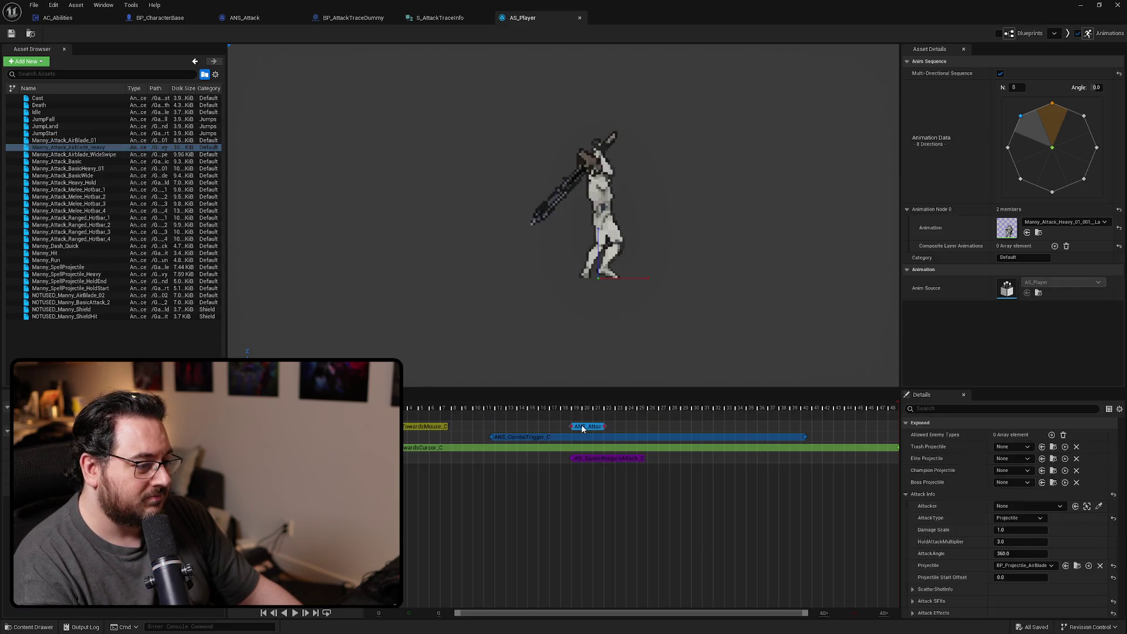
scroll(963, 517, "down", 3)
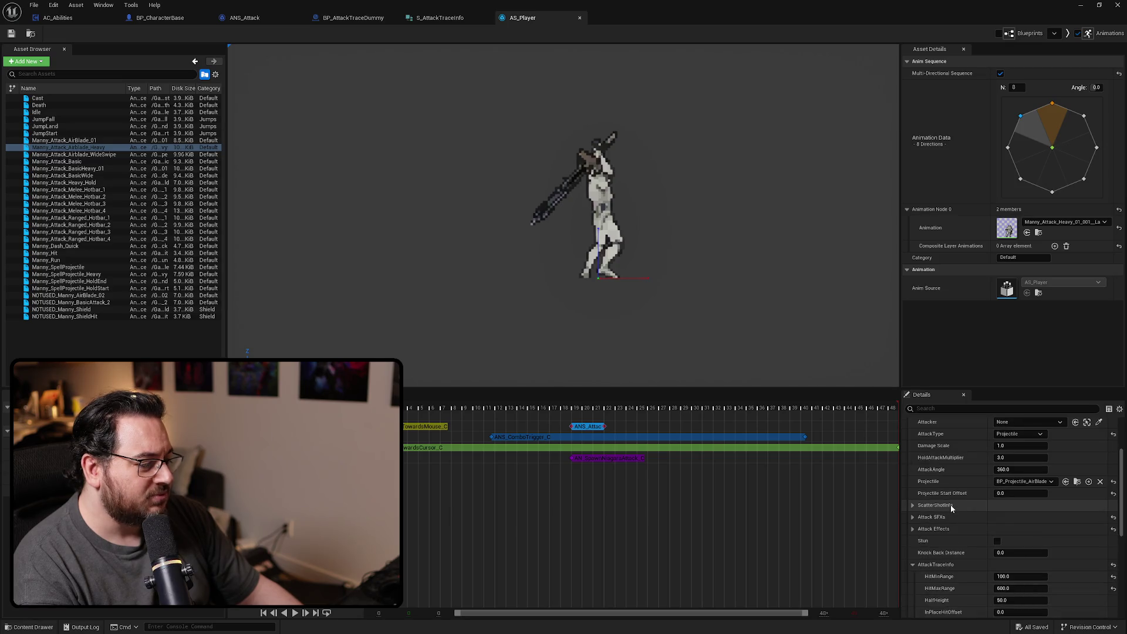
scroll(968, 511, "down", 3)
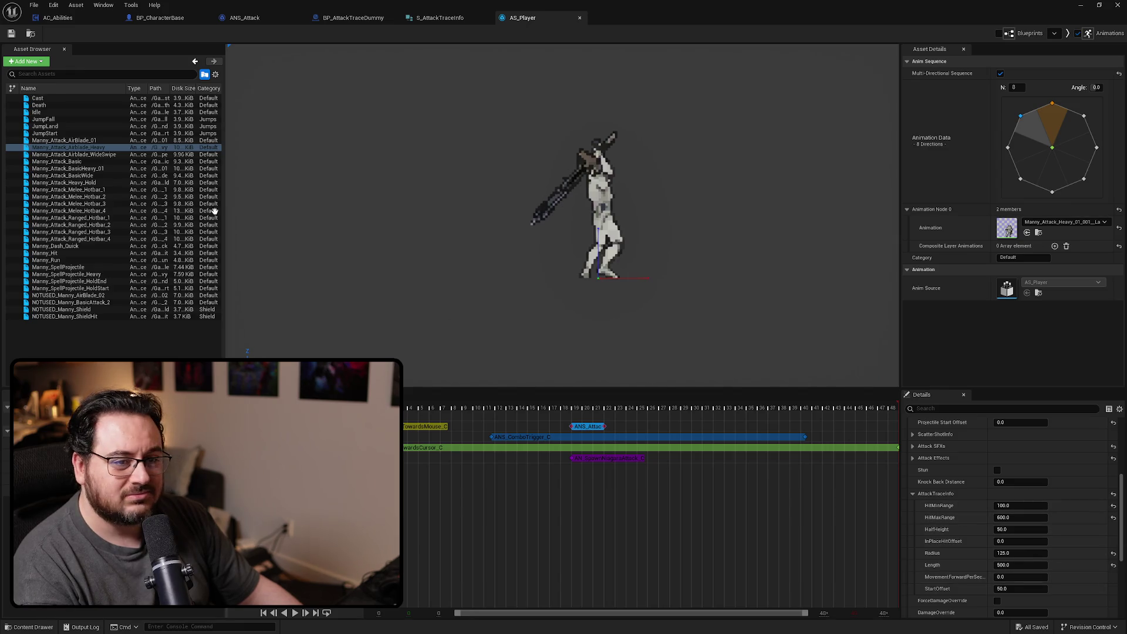
Inspect the attack notify trace settings on Manny_Attack_BasicHeavy_01
left_click(119, 154)
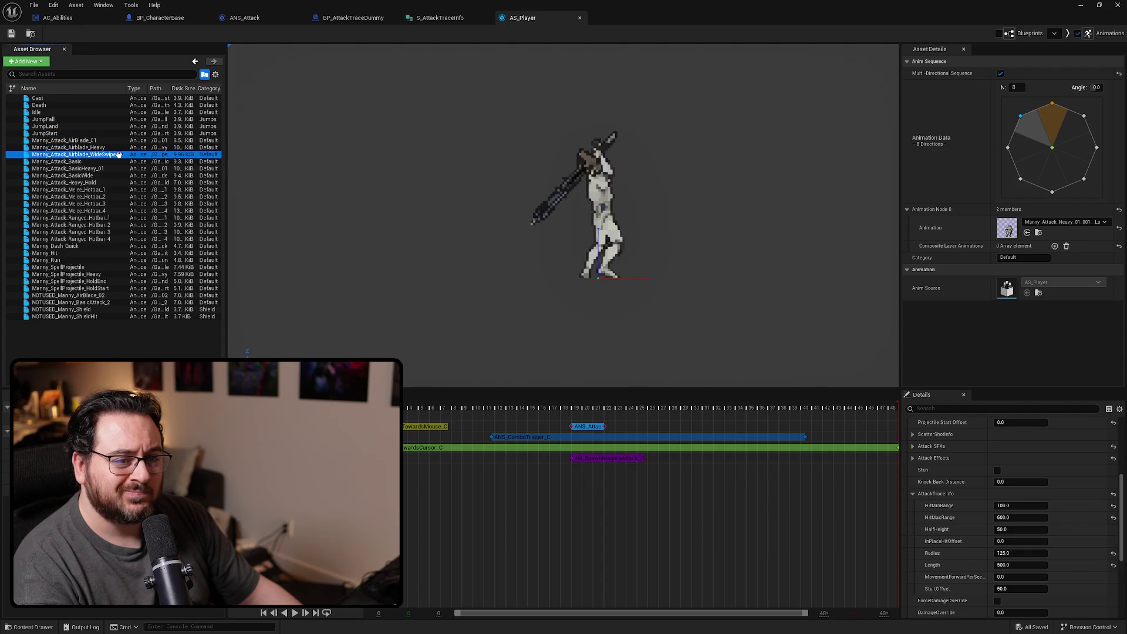
left_click(98, 168)
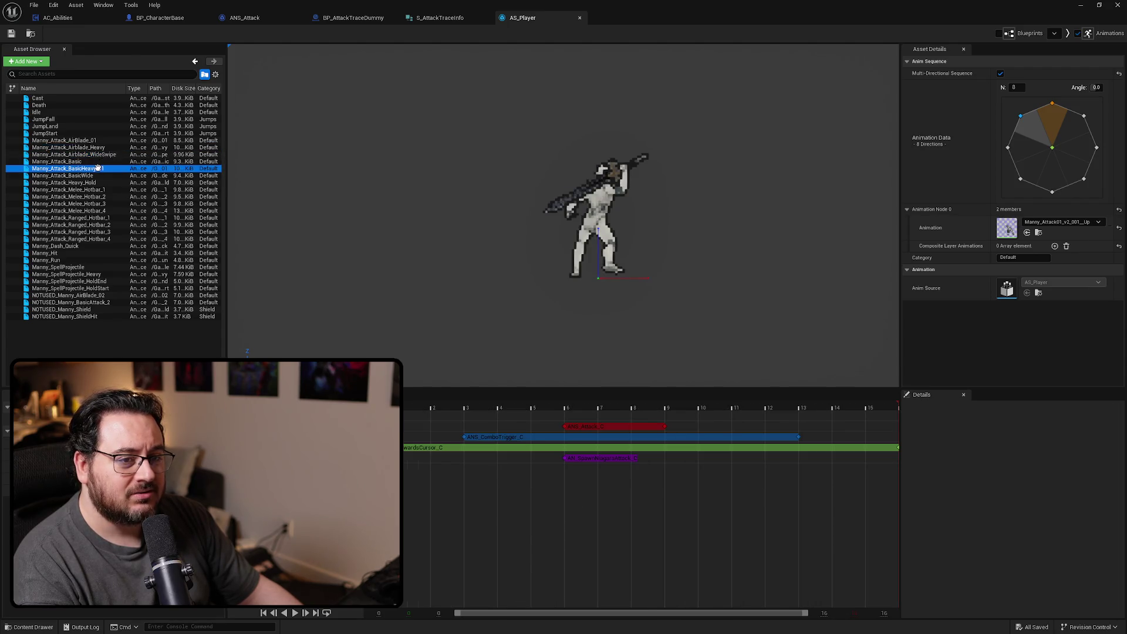
left_click(587, 427)
scroll(974, 543, "down", 5)
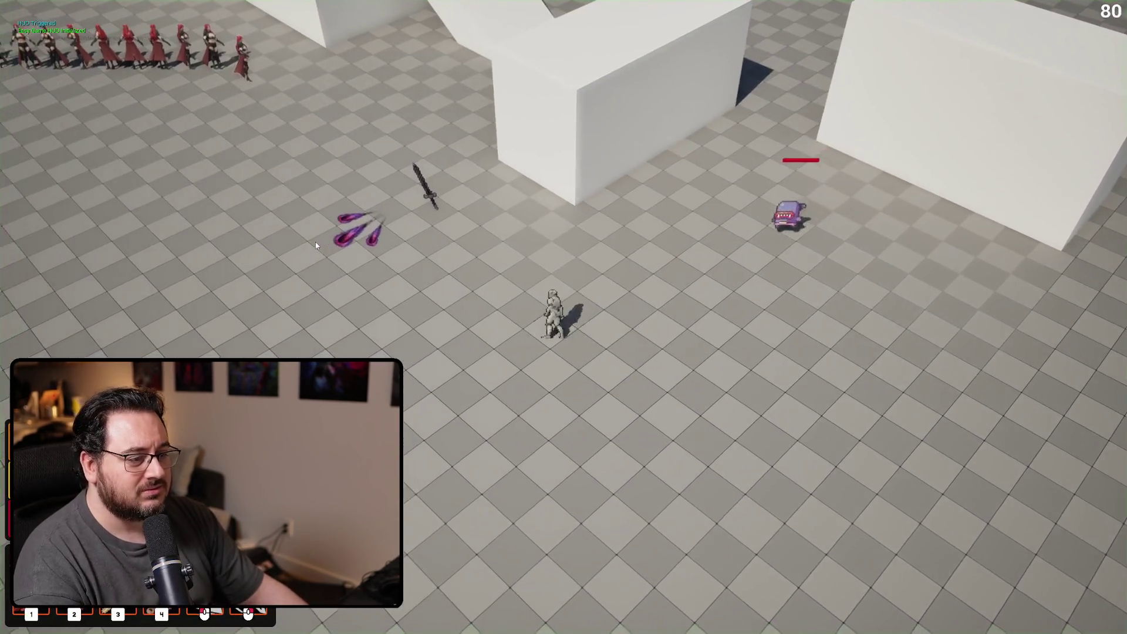
Attack the nearby enemy with slashes, a fiery whirlwind and a fiery slash
left_click(316, 242)
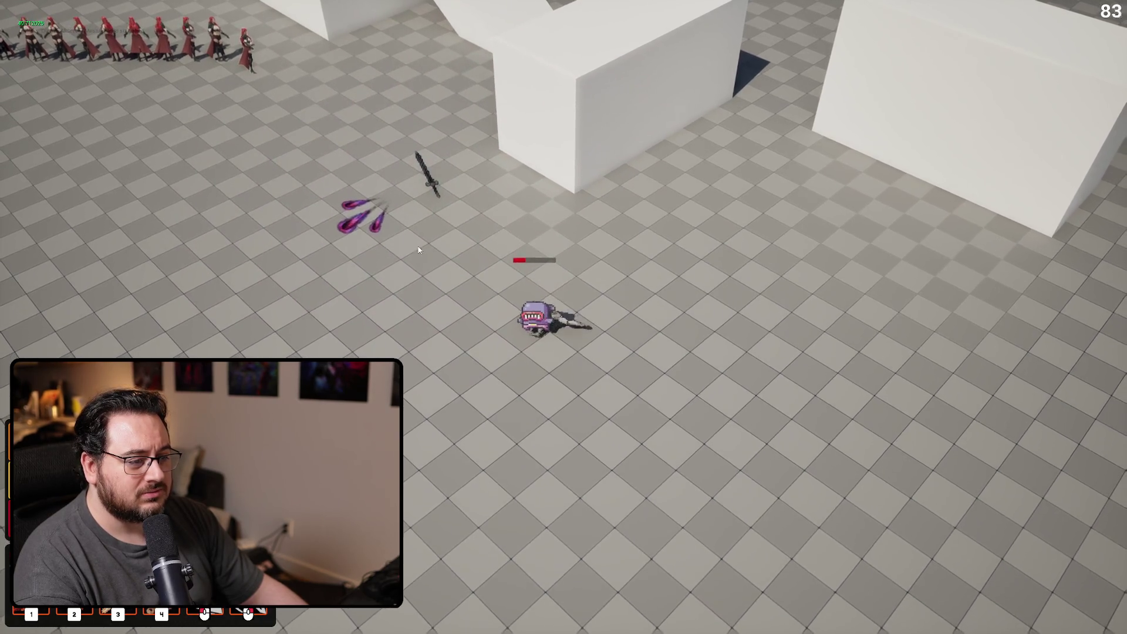
left_click(428, 358)
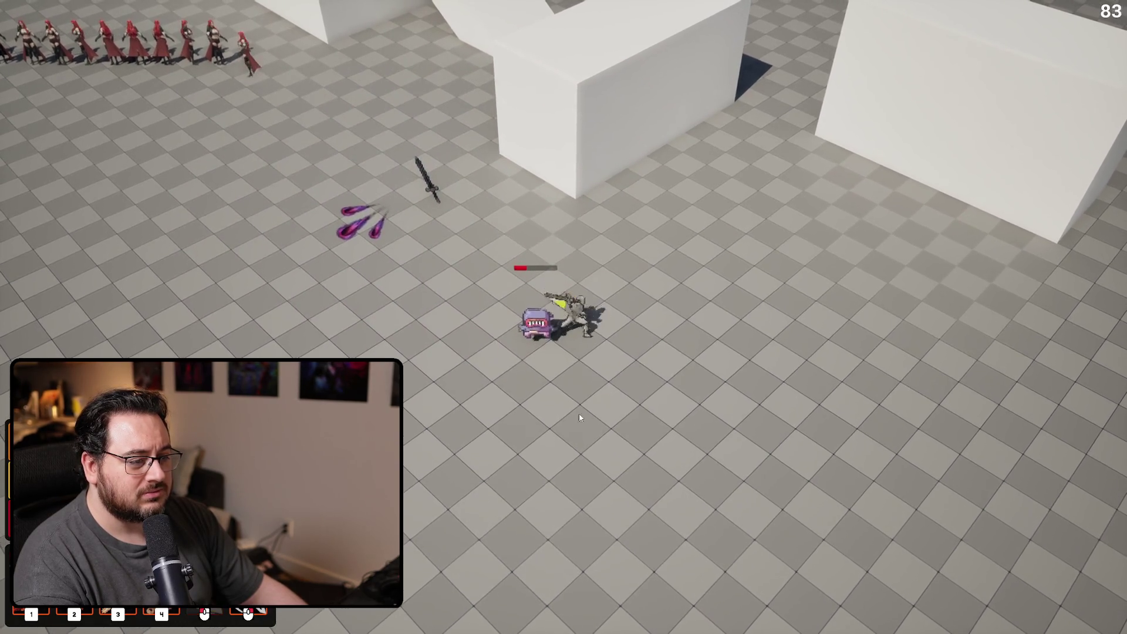
left_click(428, 358)
right_click(646, 349)
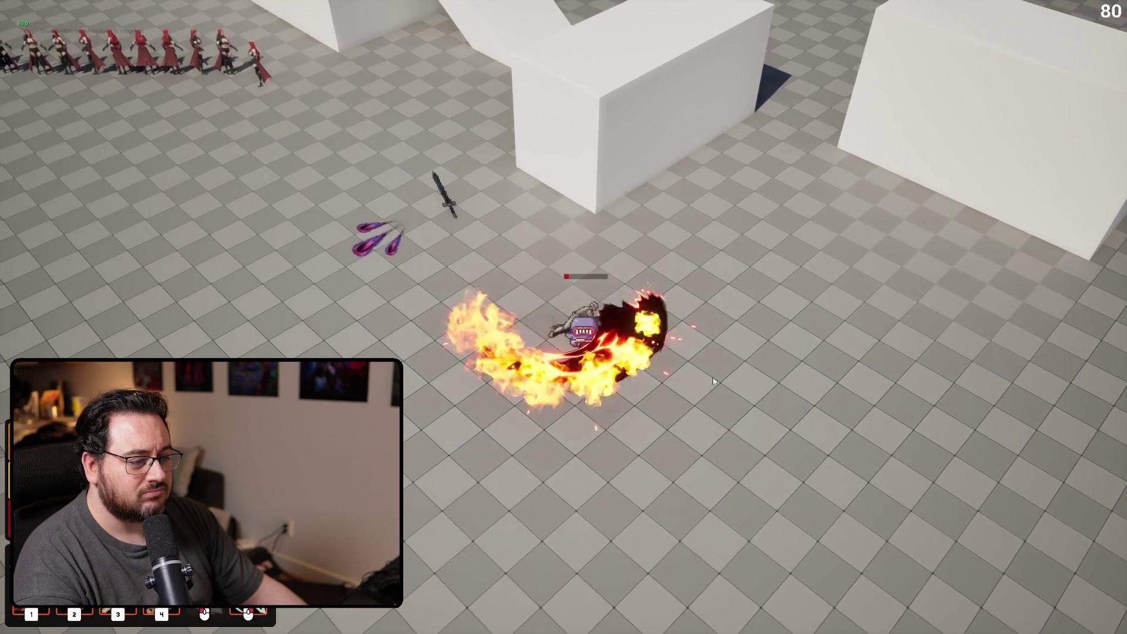
left_click(692, 347)
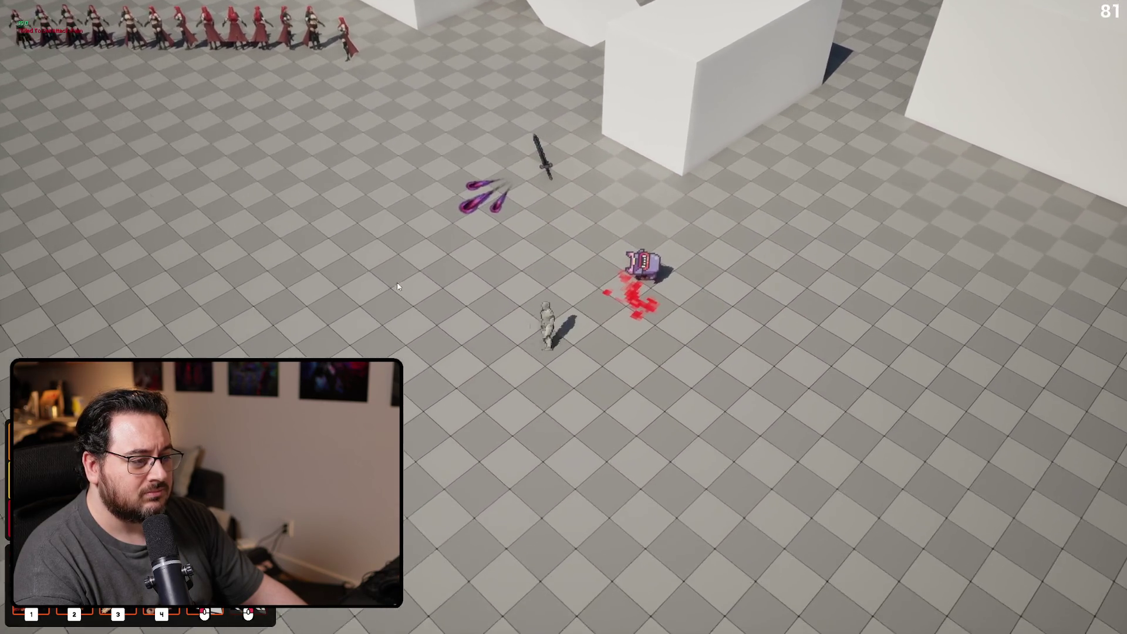
Ready the aimed ability with key 2, fire it to the left, then stop playing
key("2")
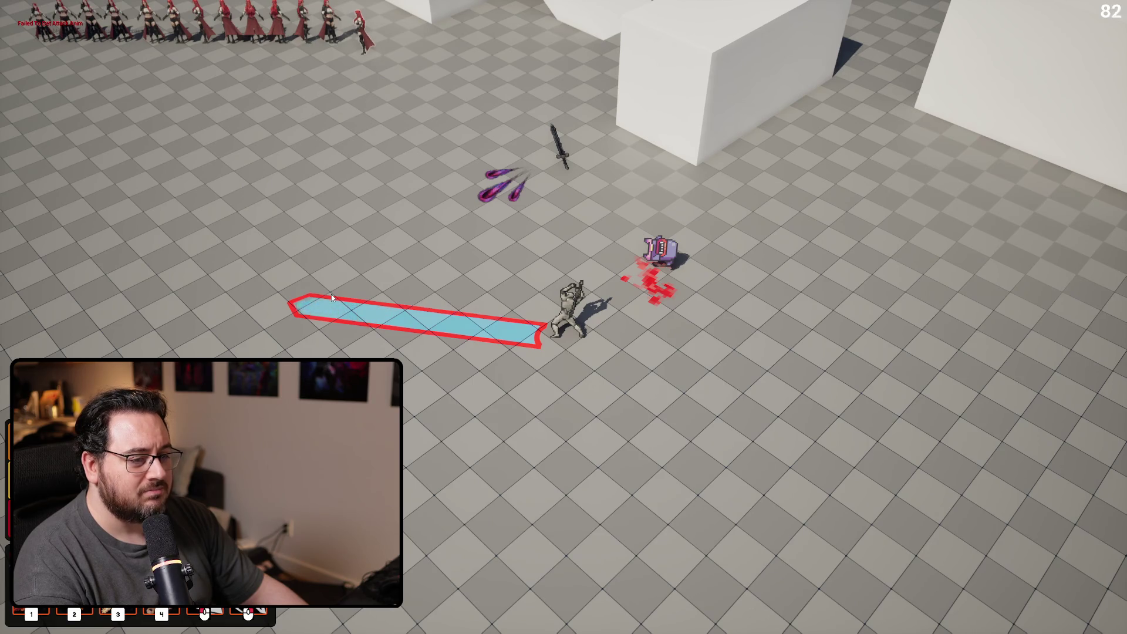
left_click(331, 296)
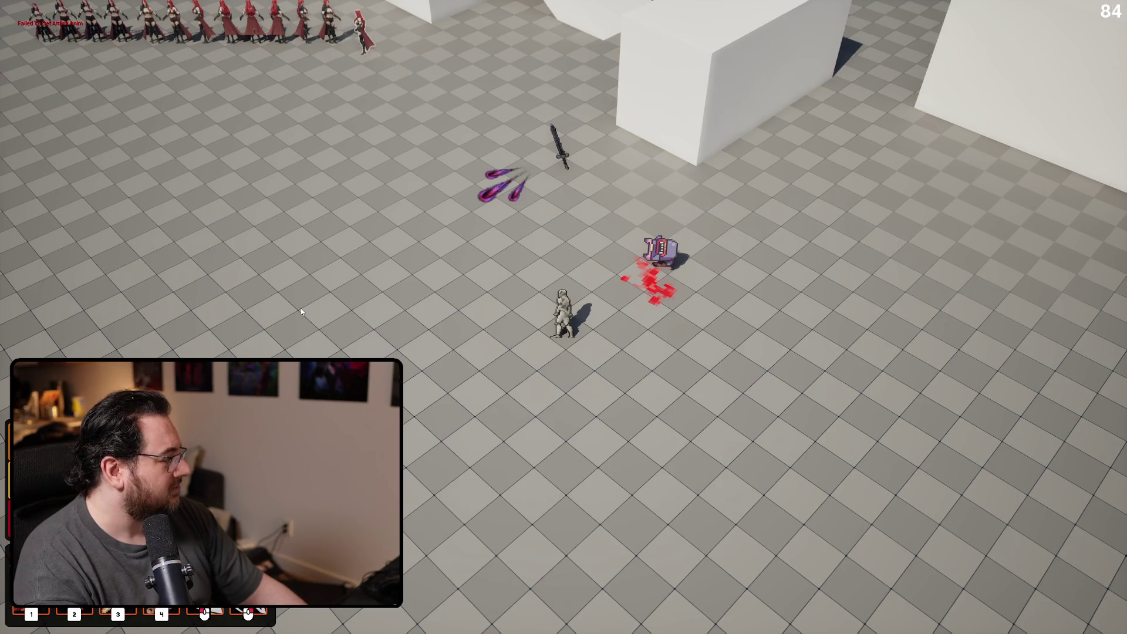
key("Escape")
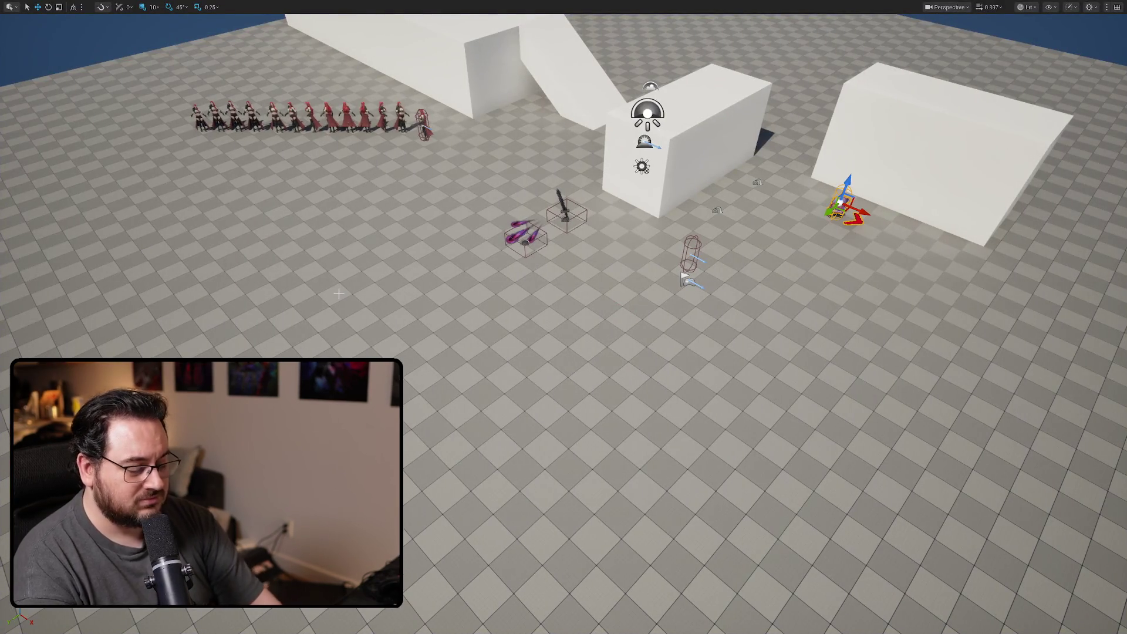
Start a play session and chain repeated slash attacks into the charging enemy
key("alt+p")
left_click(812, 234)
left_click(539, 347)
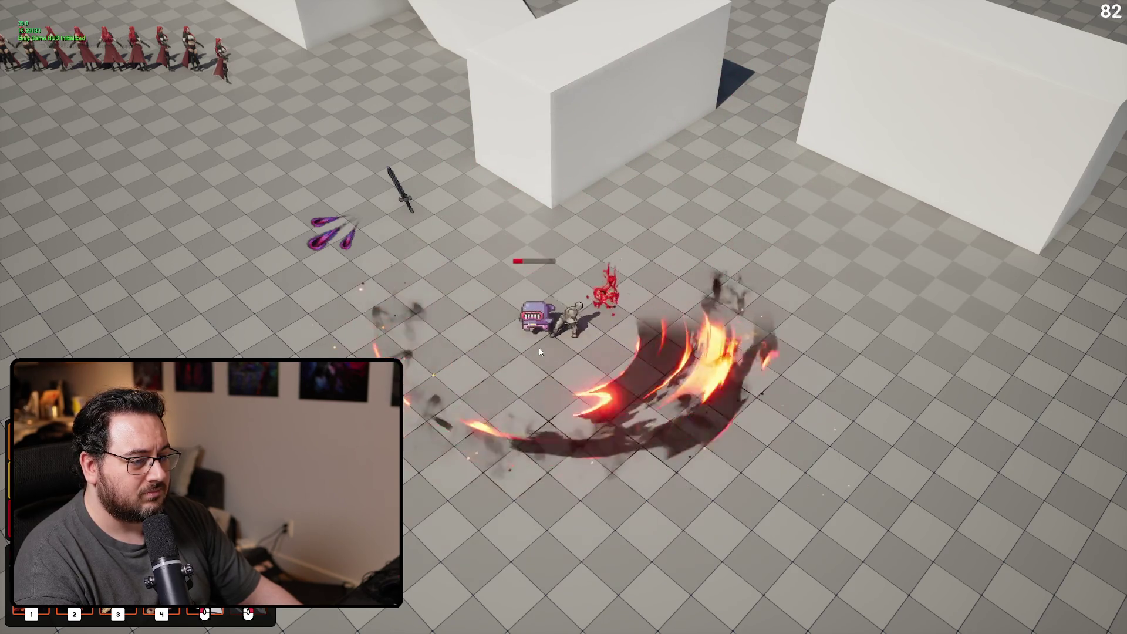
left_click(521, 327)
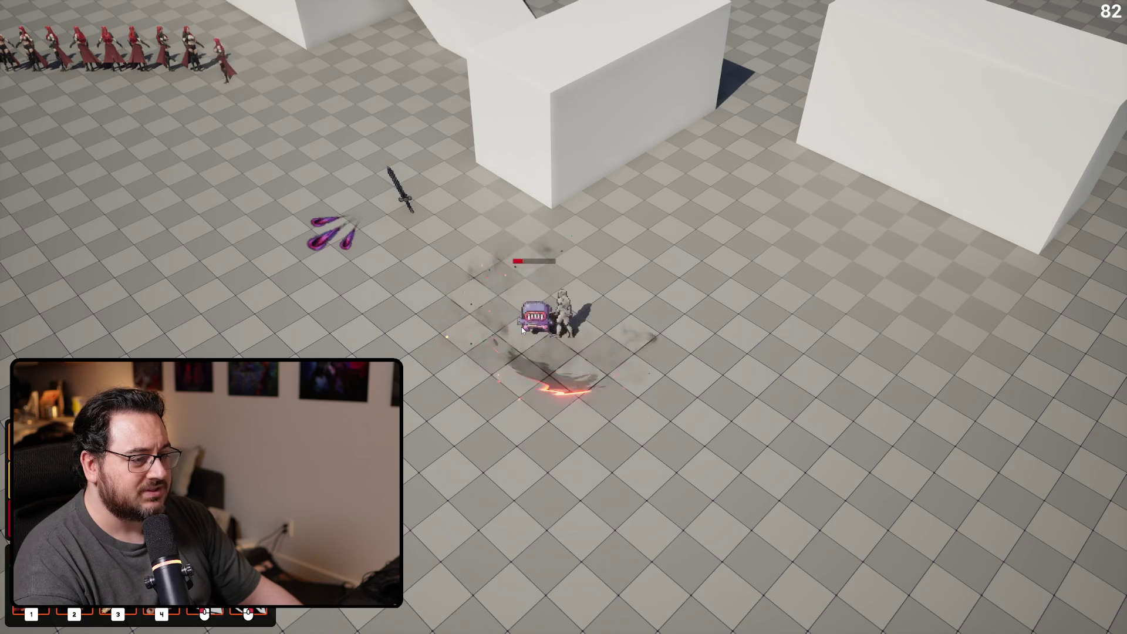
left_click(521, 328)
left_click(521, 327)
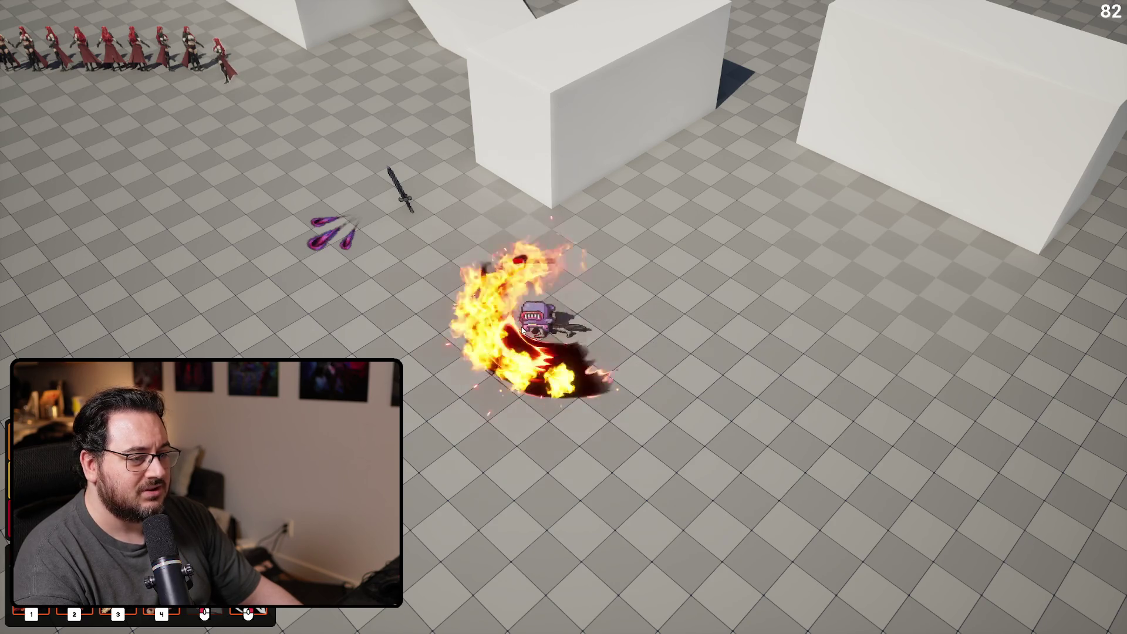
left_click(521, 327)
left_click(521, 327)
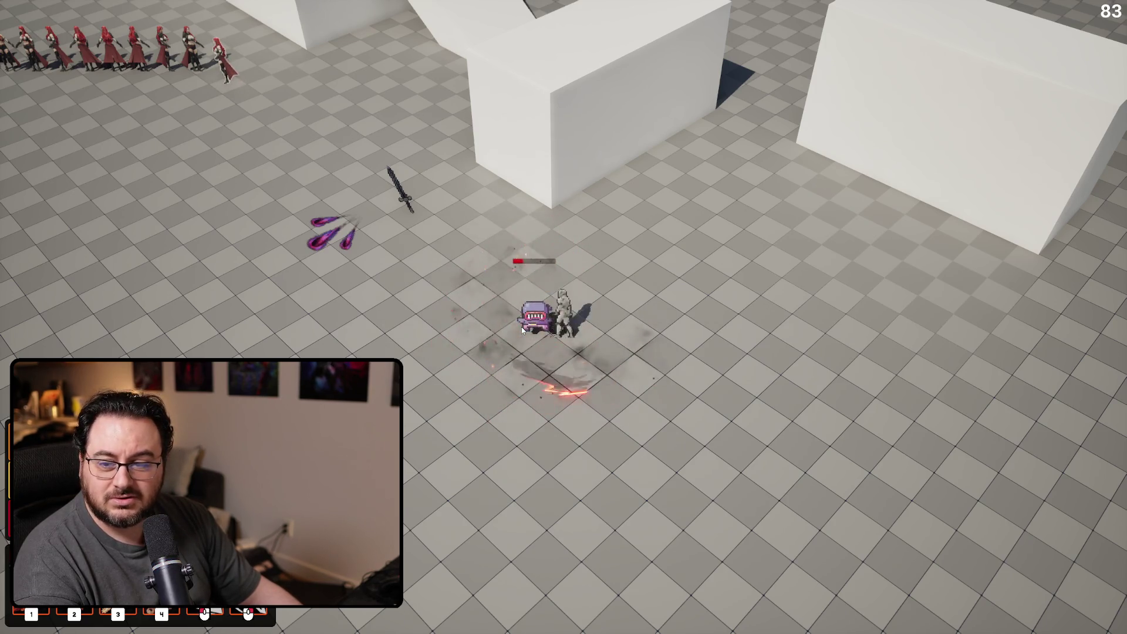
left_click(522, 329)
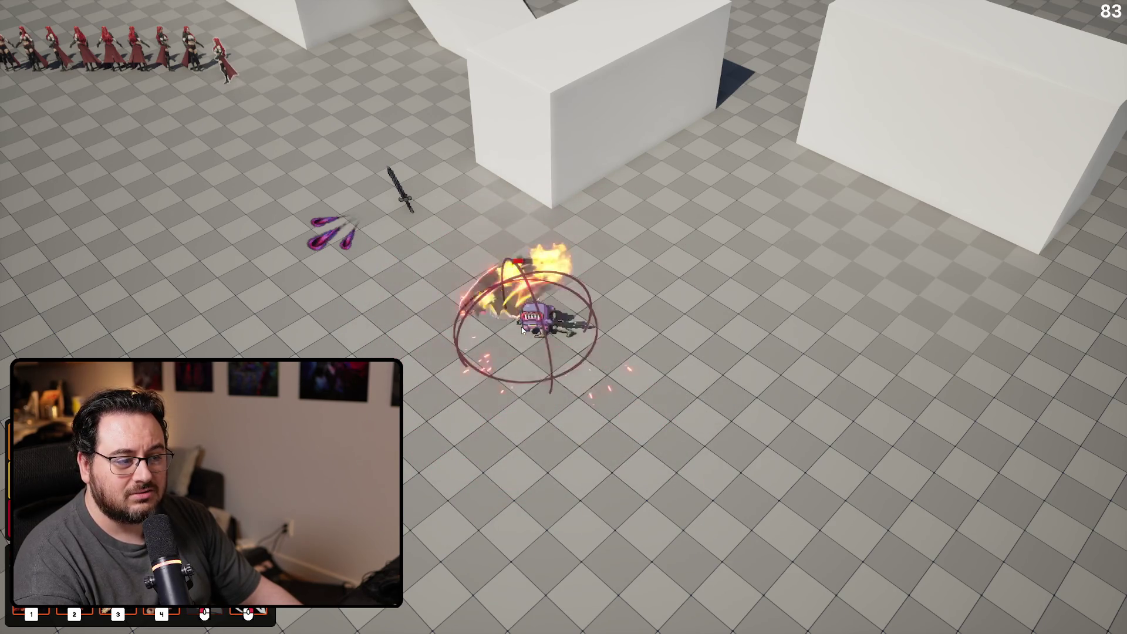
left_click(522, 329)
left_click(522, 330)
left_click(522, 330)
left_click(522, 330)
left_click(522, 330)
left_click(522, 330)
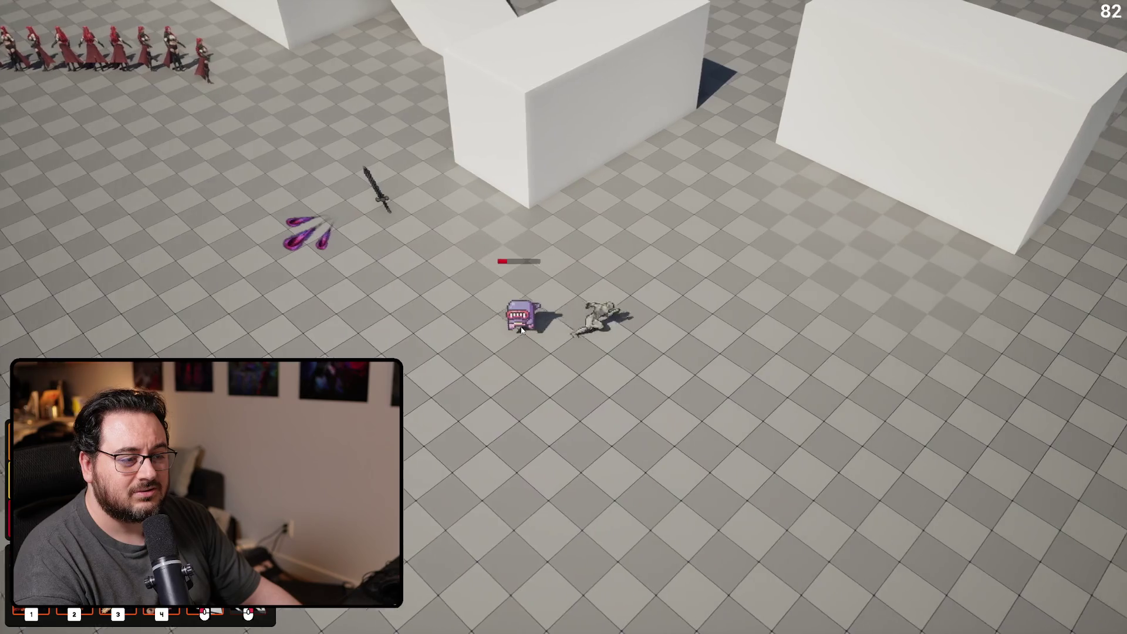
left_click(521, 330)
Unleash a circular slash ring and slashes to the right, then end play and go to BP_AttackTraceDummy
right_click(527, 325)
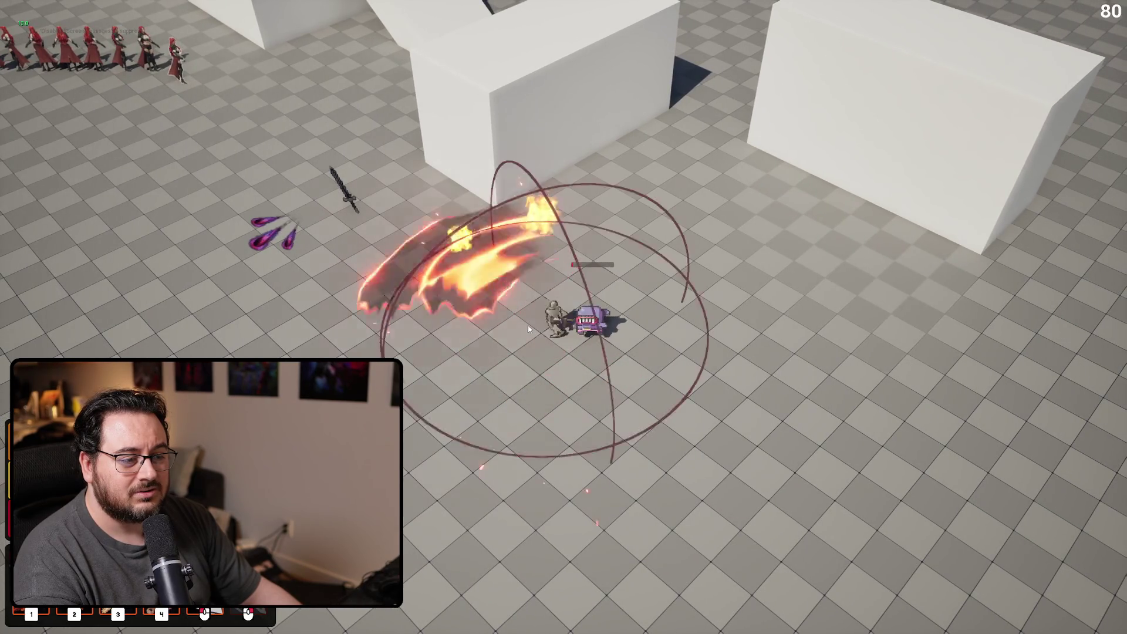
left_click(809, 297)
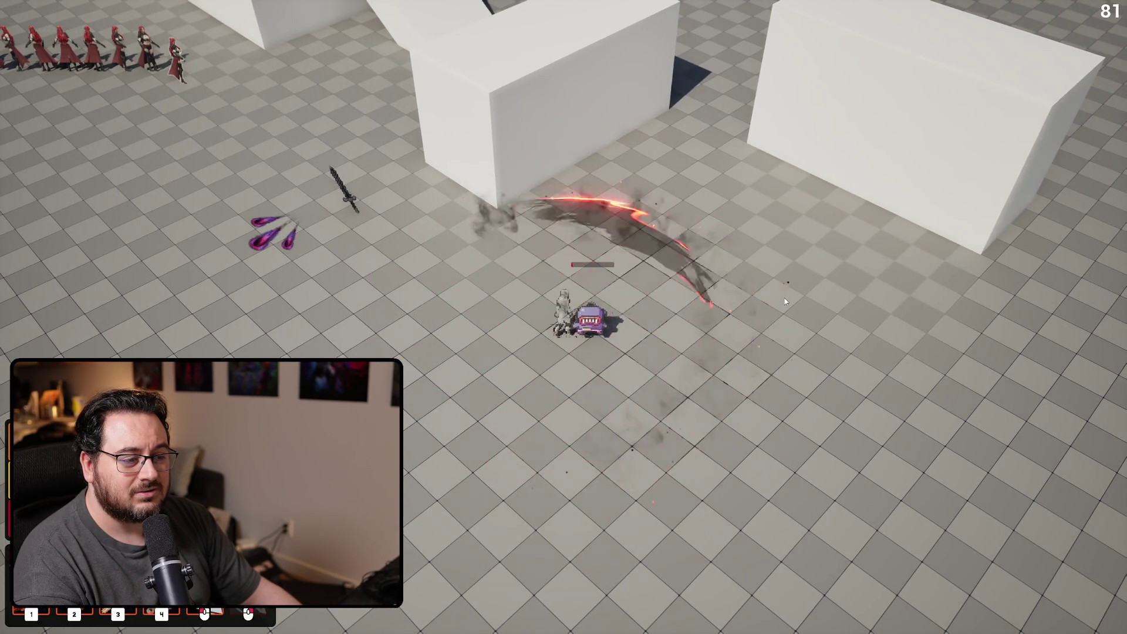
left_click(786, 300)
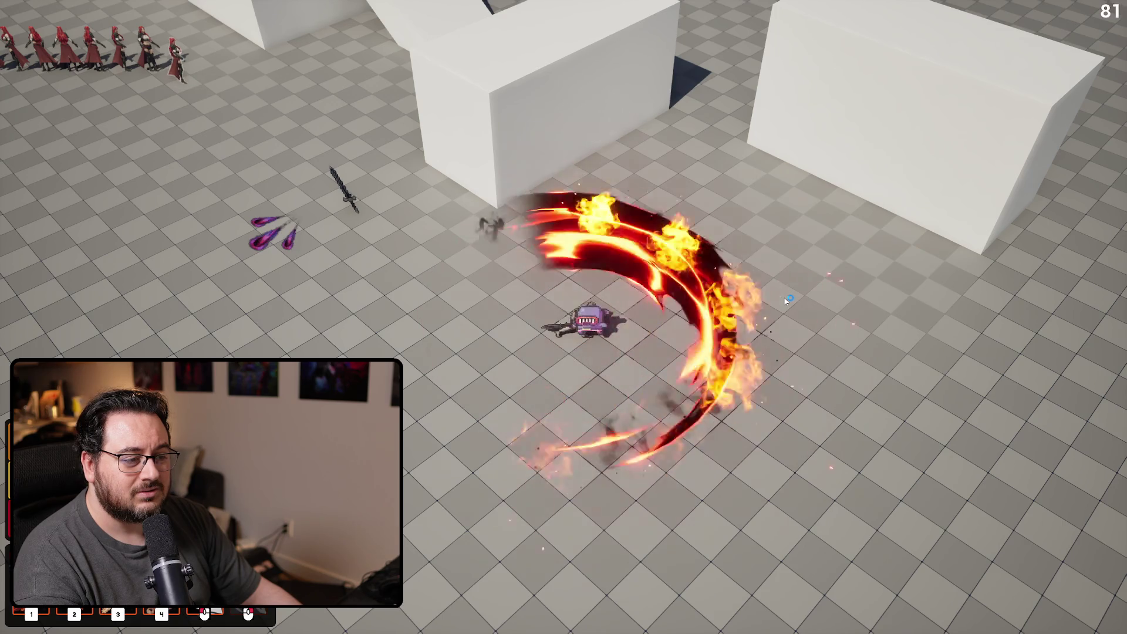
left_click(787, 300)
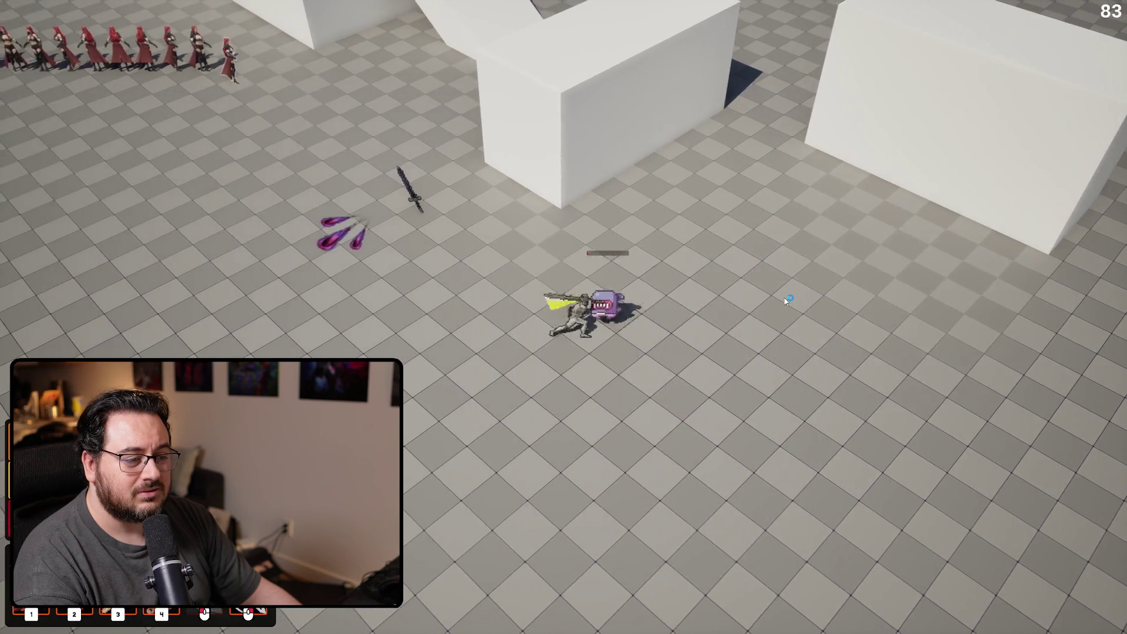
key("Escape")
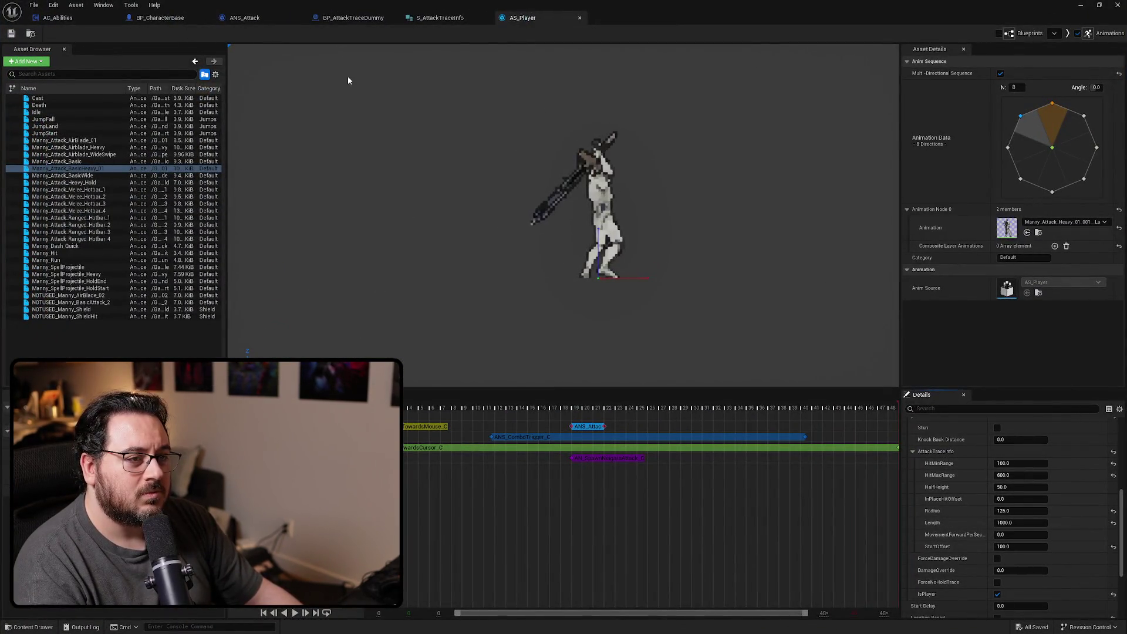
left_click(370, 18)
Add a Print String node off Begin Overlap's exec pin in BP_AttackTraceDummy's EventGraph
scroll(438, 204, "down", 3)
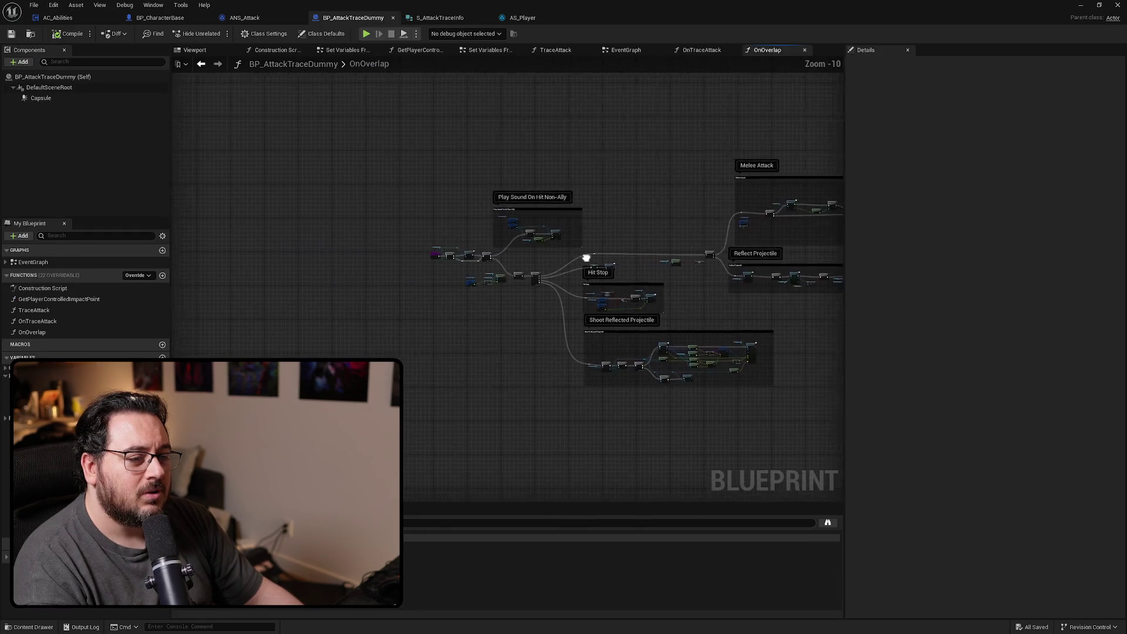
scroll(482, 235, "up", 5)
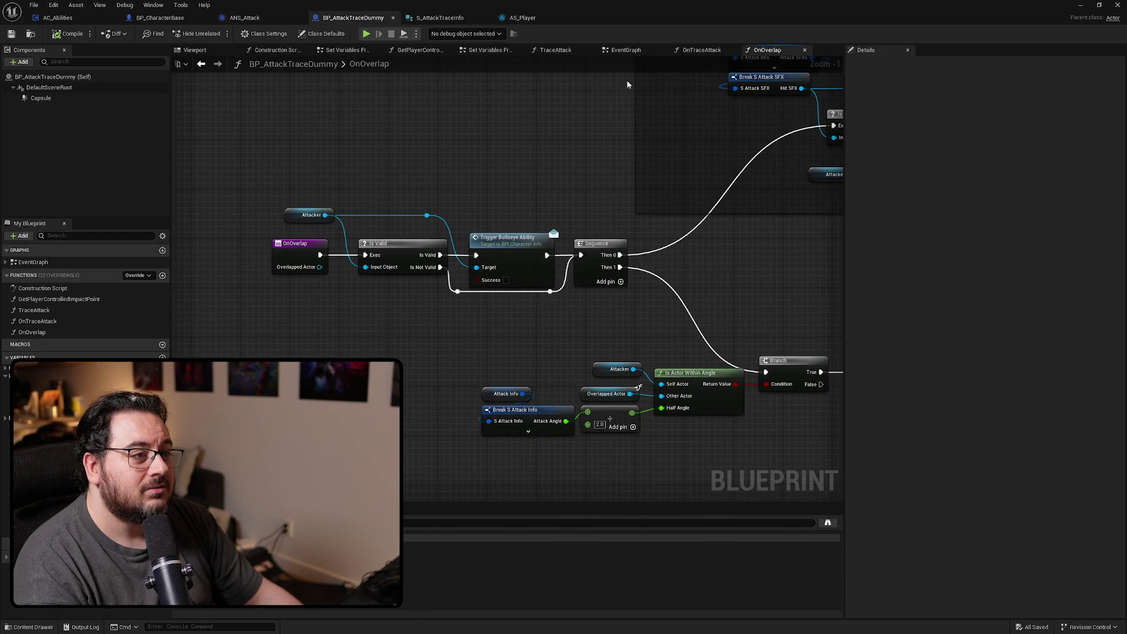
left_click(626, 50)
mouse_move(379, 268)
left_mouse_down()
mouse_move(588, 259)
mouse_move(499, 282)
mouse_move(464, 315)
left_mouse_up()
mouse_move(367, 309)
left_mouse_down()
mouse_move(447, 356)
mouse_move(374, 159)
left_mouse_up()
type("print")
key("Return")
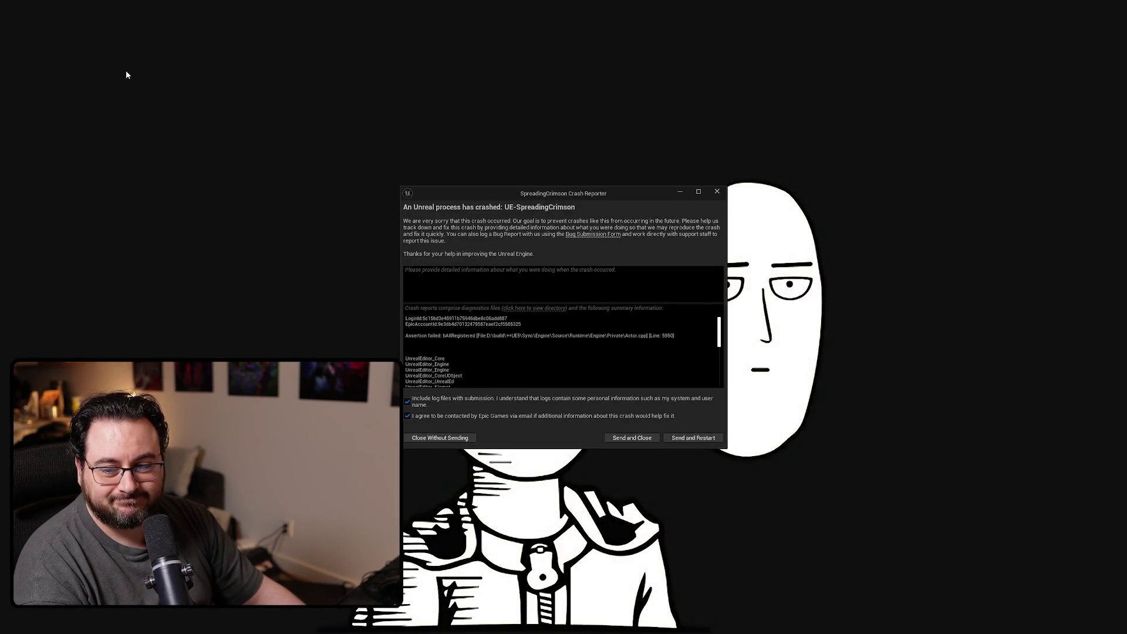
Reposition the Crash Reporter window, then choose Send and Restart
mouse_move(628, 203)
left_mouse_down()
mouse_move(625, 467)
mouse_move(607, 480)
mouse_move(628, 484)
mouse_move(626, 471)
left_mouse_up()
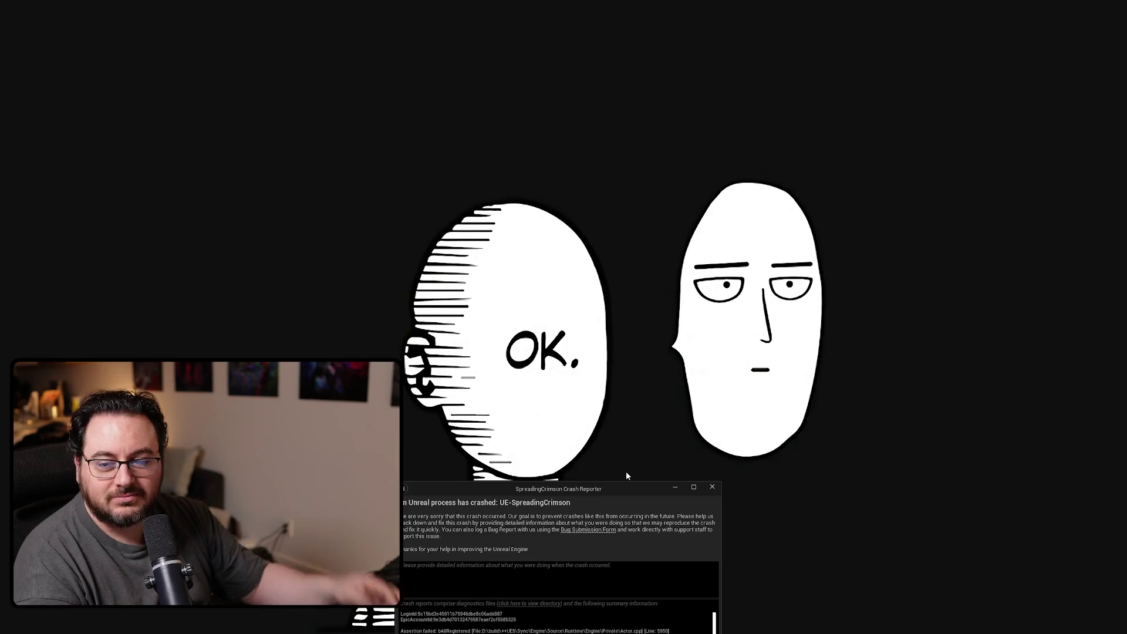
left_click_drag(639, 488, 646, 111)
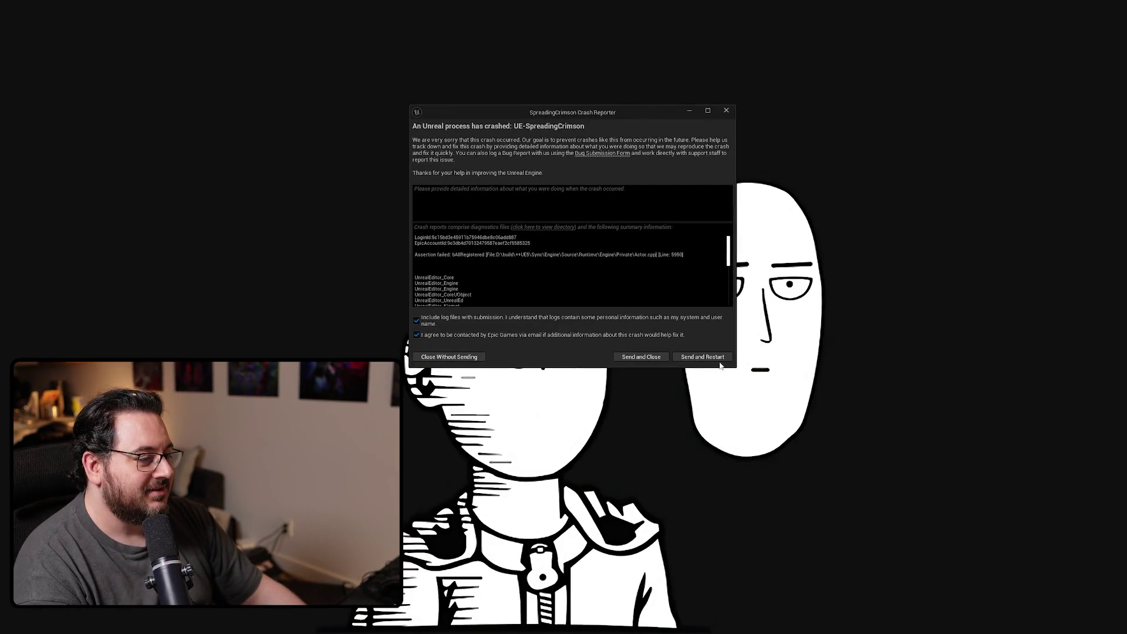
left_click(719, 359)
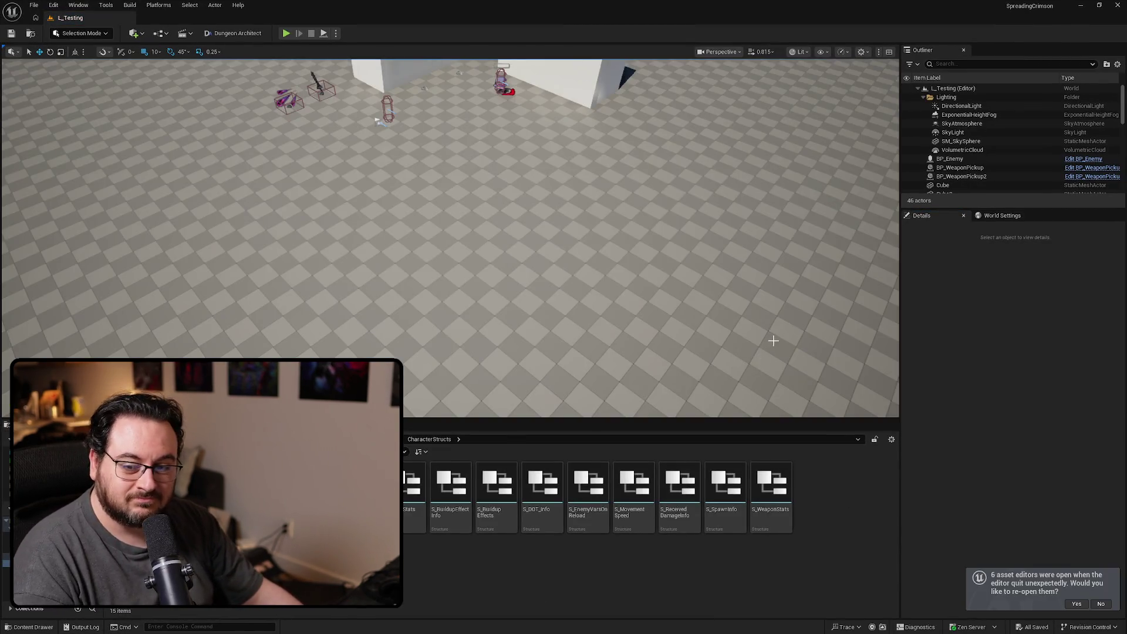
Reopen the six pre-crash asset editors and return to BP_AttackTraceDummy's EventGraph
left_click(1076, 605)
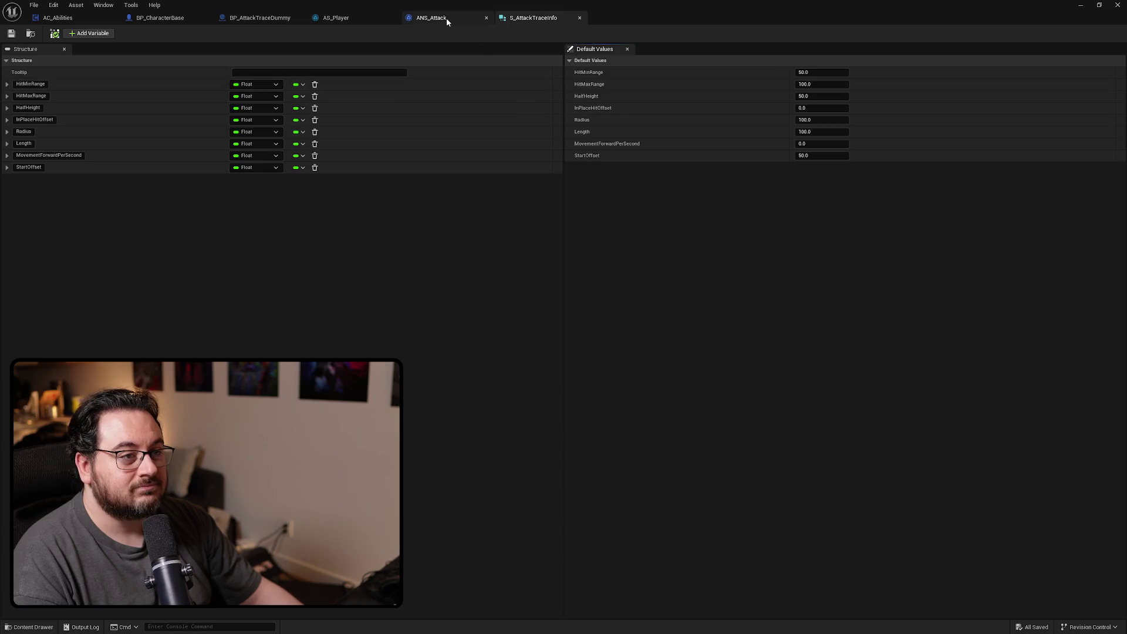
left_click(446, 20)
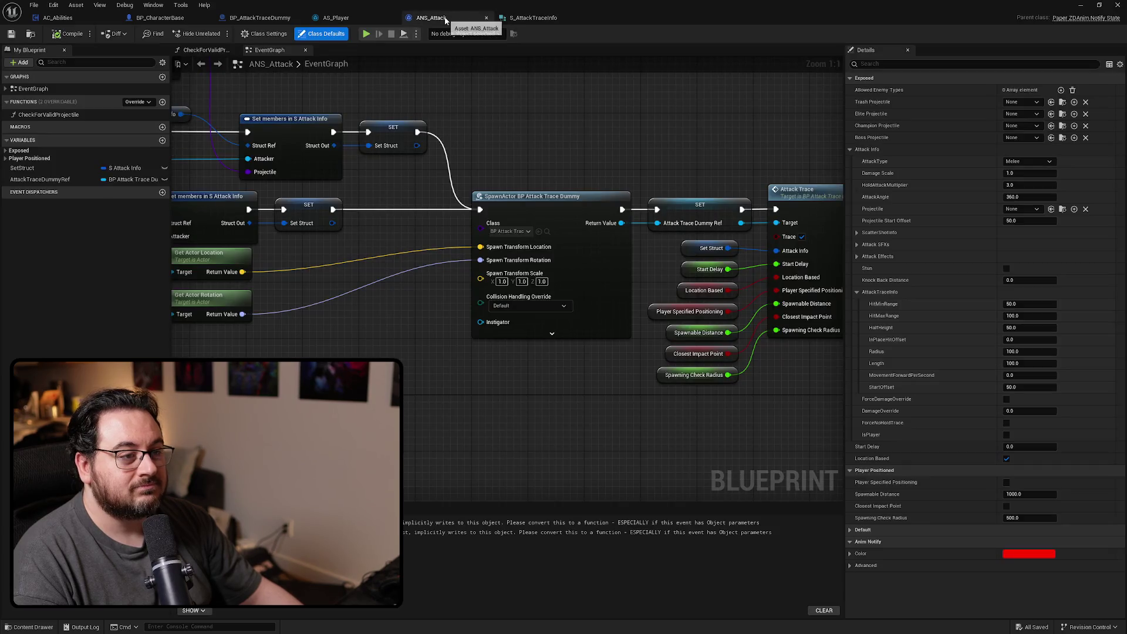
left_click(263, 19)
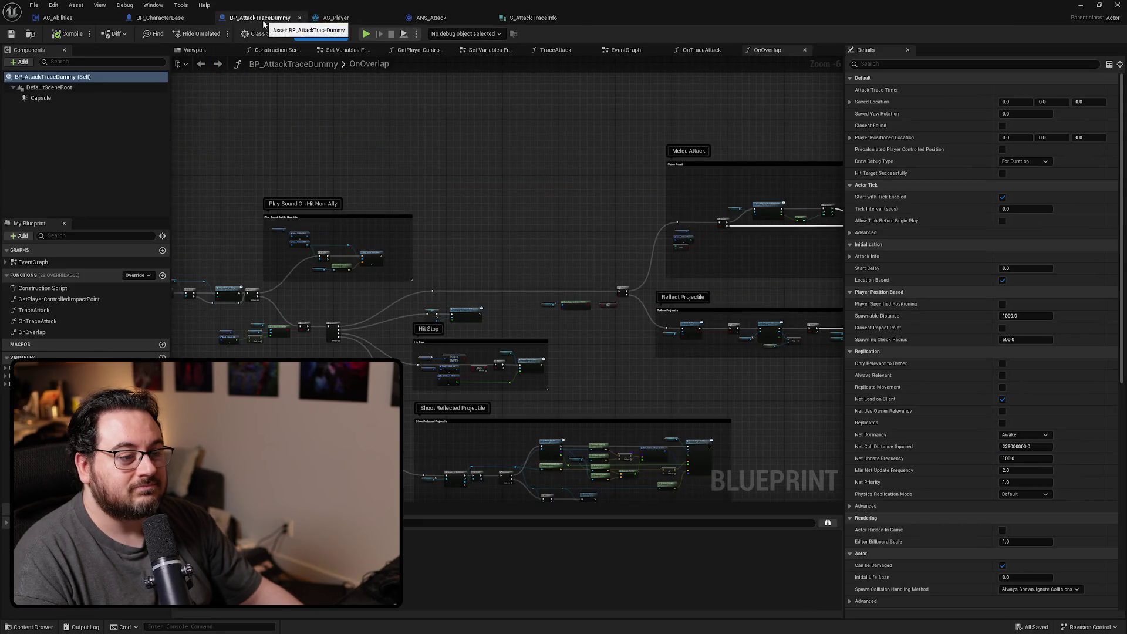
left_click(162, 19)
left_click(264, 18)
left_click_drag(333, 271, 471, 241)
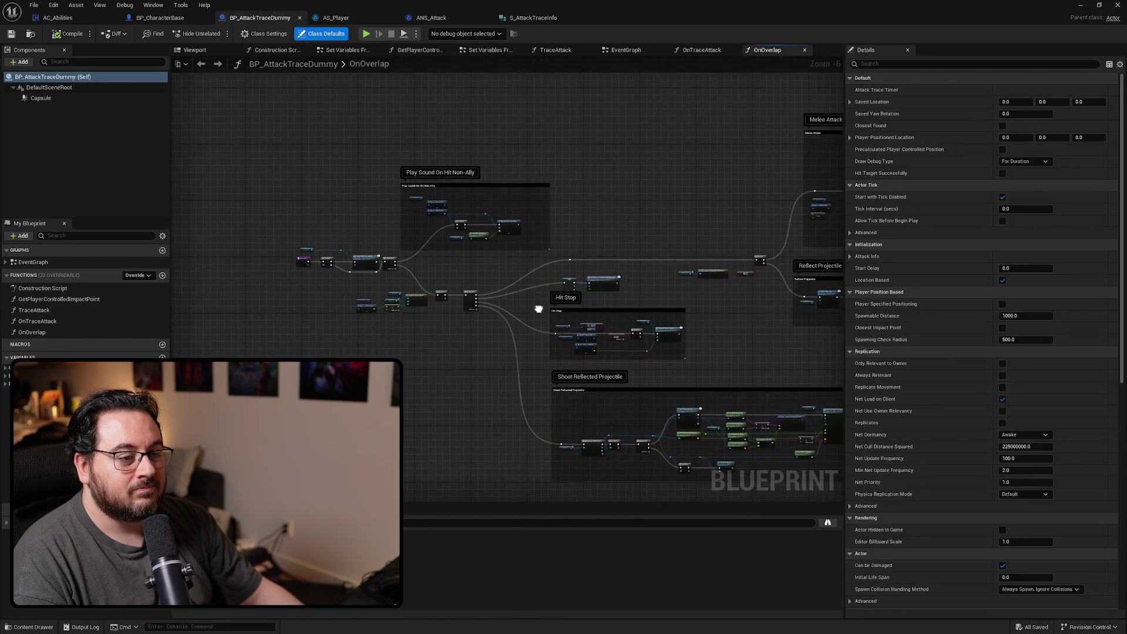
left_click(620, 51)
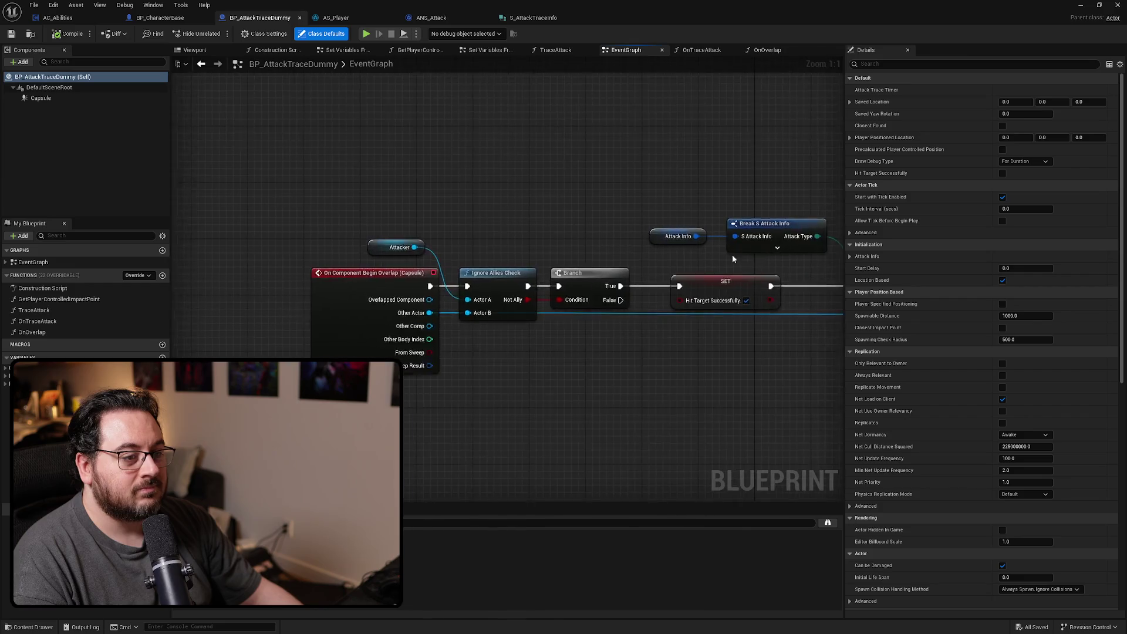
Attach a Print String after Begin Overlap, move the Blueprint window aside, and start play with Alt+P
scroll(744, 255, "down", 2)
left_click_drag(507, 253, 488, 174)
type("print")
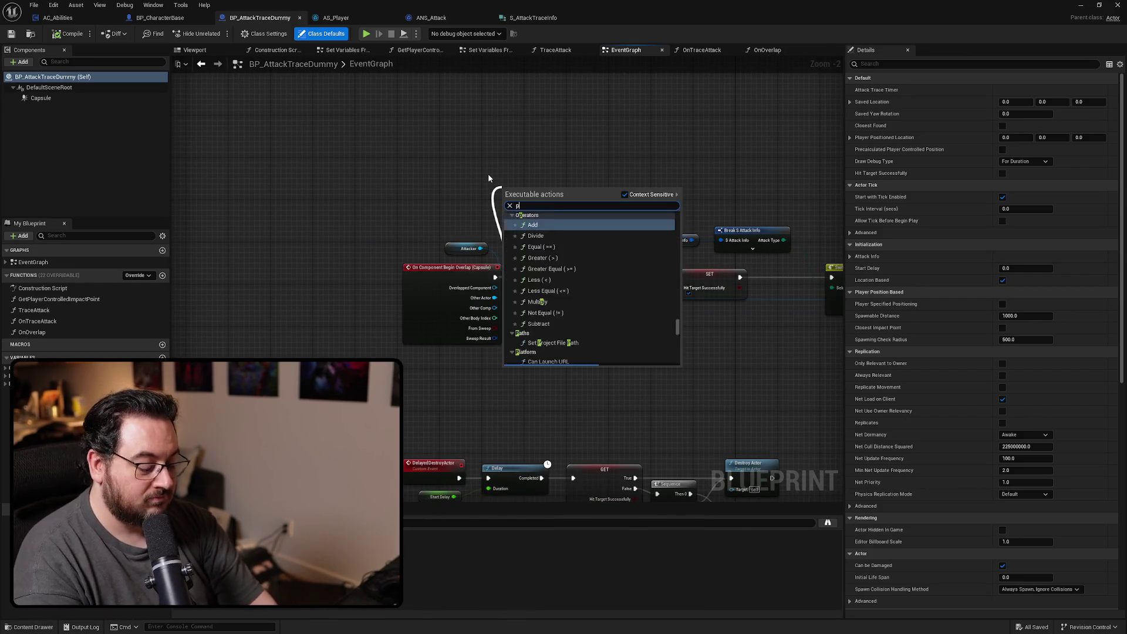
key("Return")
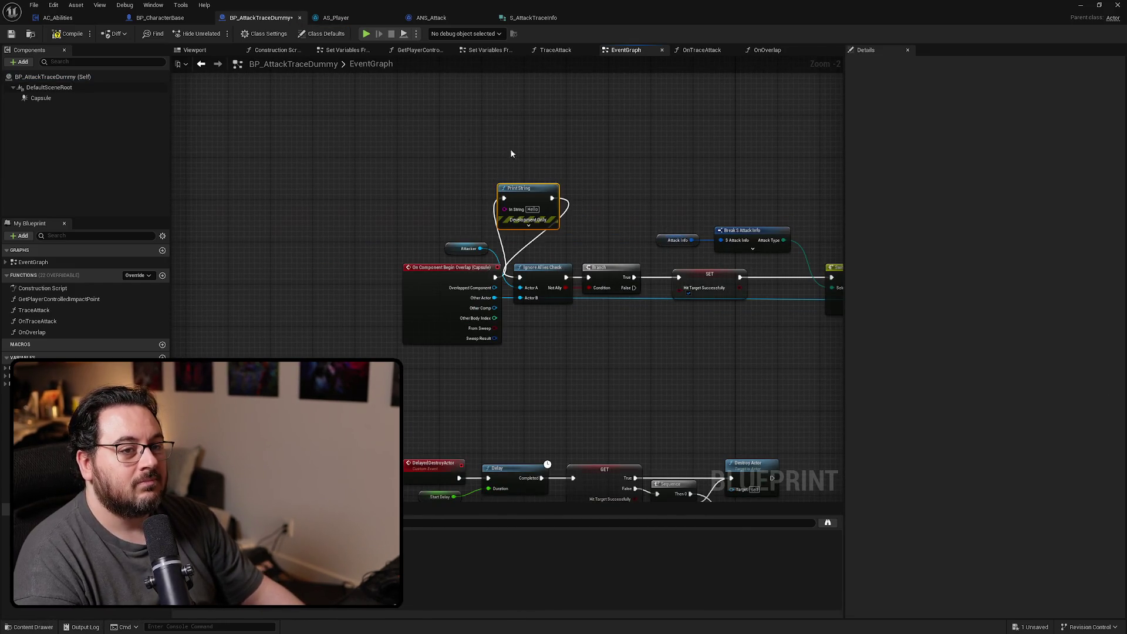
left_click_drag(468, 168, 459, 153)
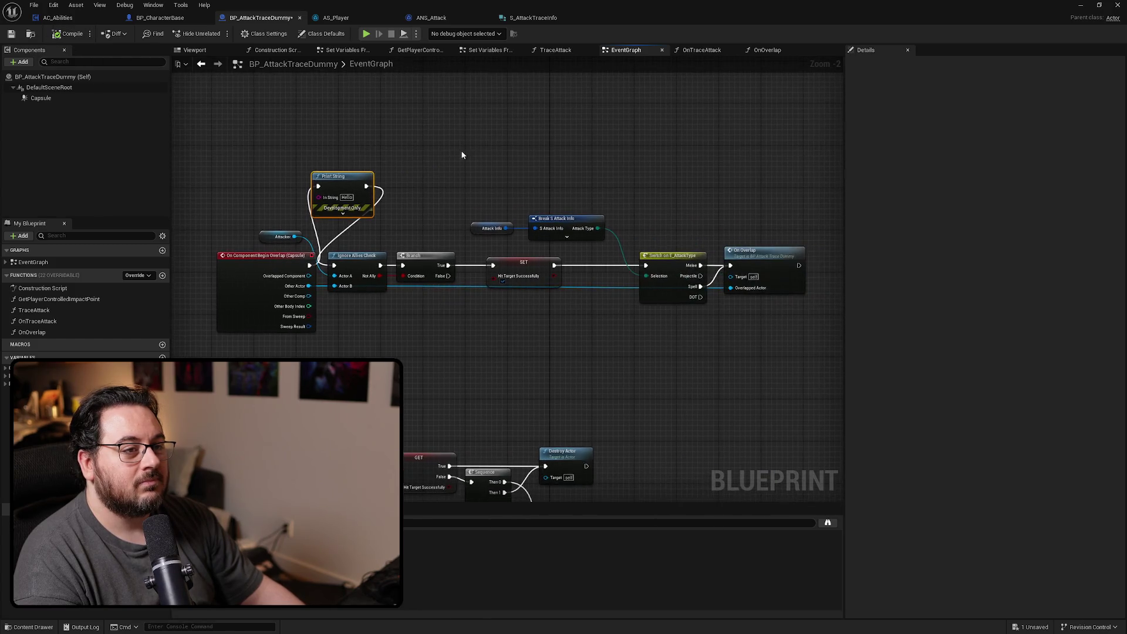
left_click_drag(705, 5, 773, 119)
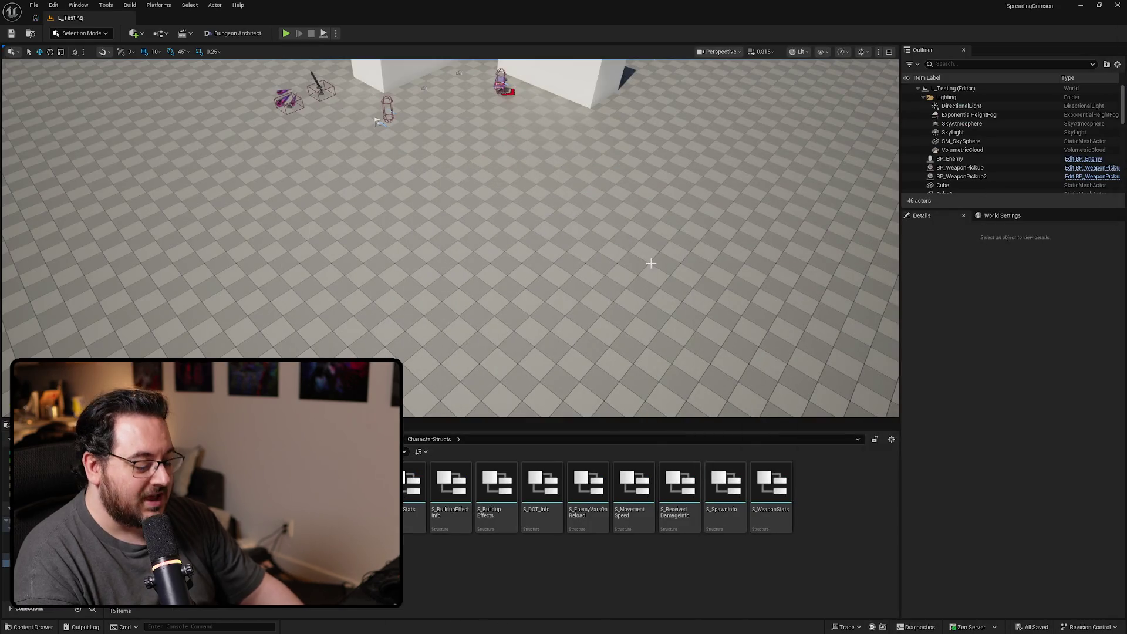
key("alt+p")
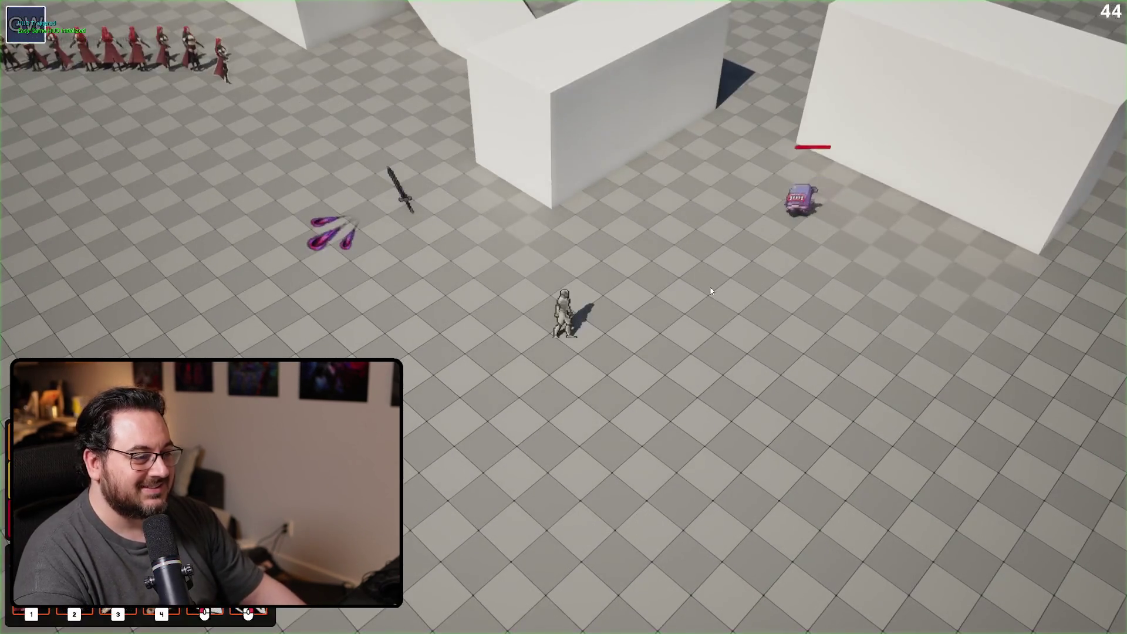
Move toward the purple dummy, hit it with several fiery slashes, then stop the test
left_click(711, 290)
right_click(727, 280)
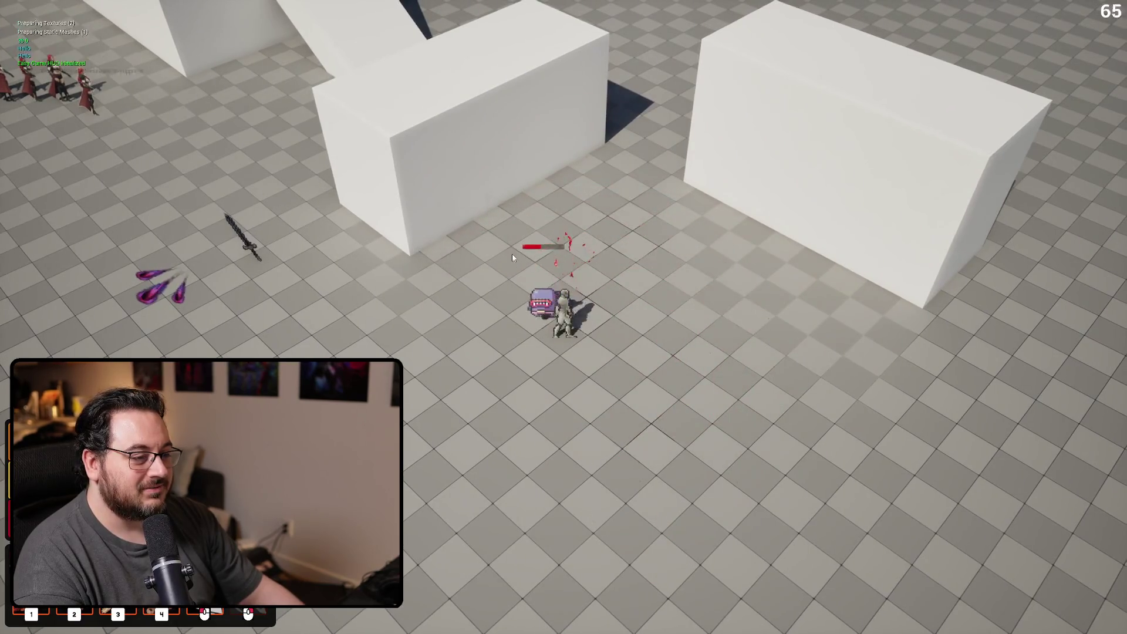
left_click(517, 258)
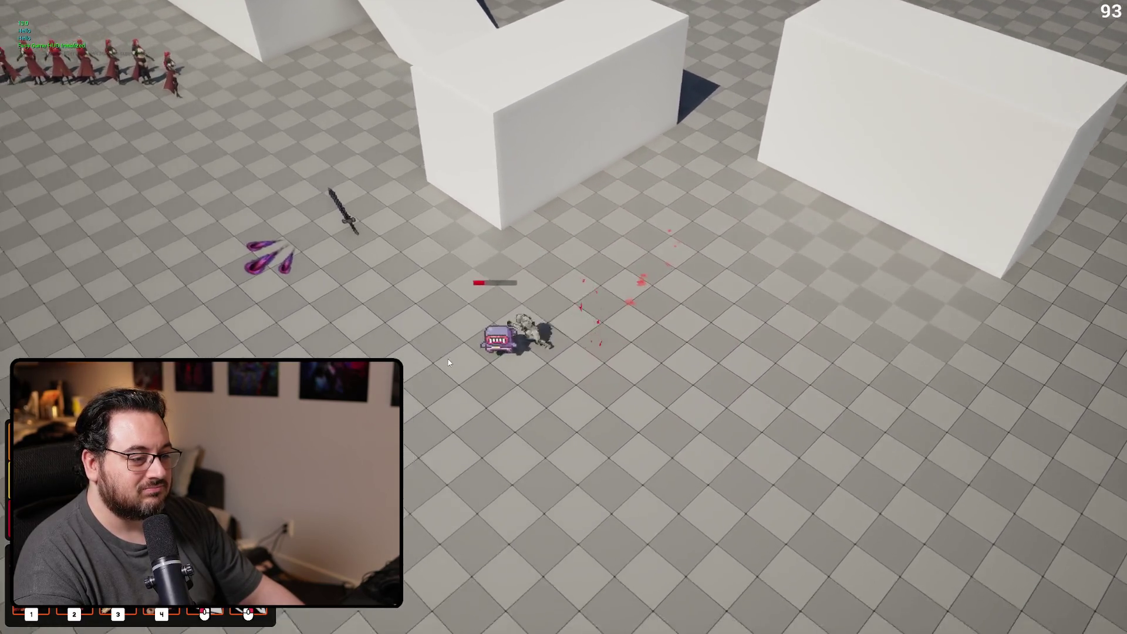
right_click(447, 363)
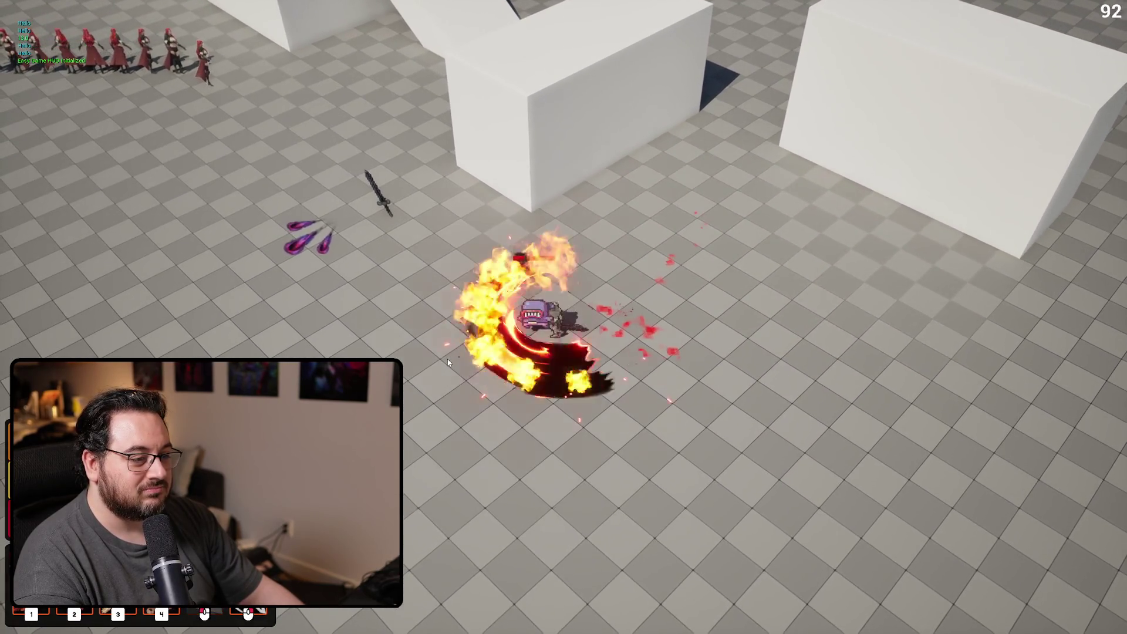
right_click(446, 357)
right_click(444, 357)
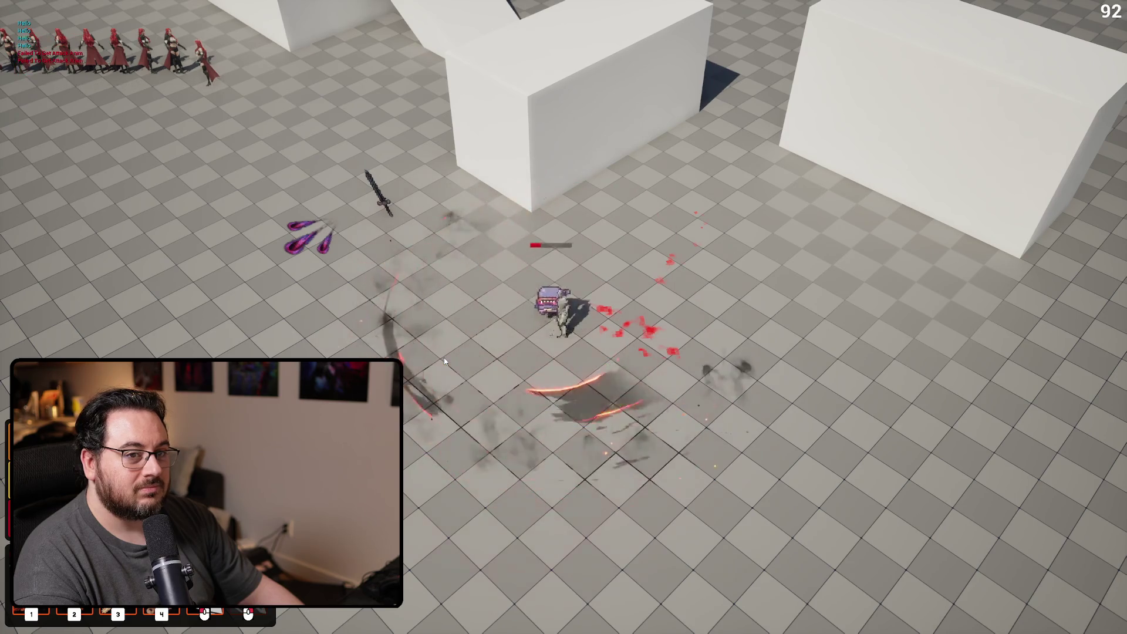
key("Escape")
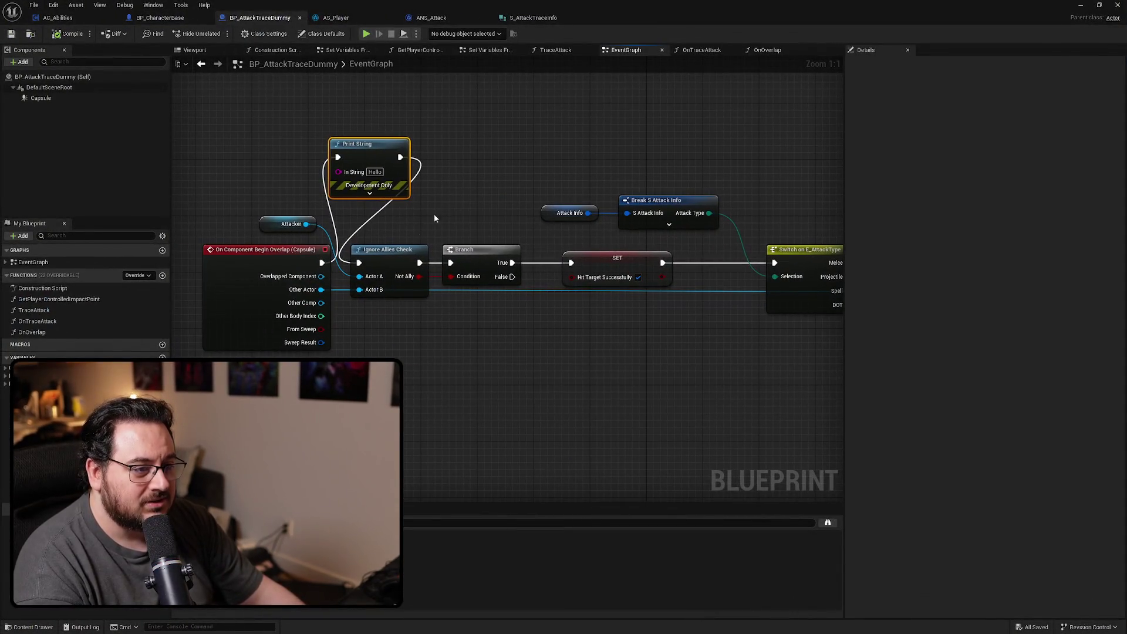
Wire the overlap event to Ignore Allies Check, put Print String after Branch True before SET, and play-test
left_click_drag(321, 262, 359, 262)
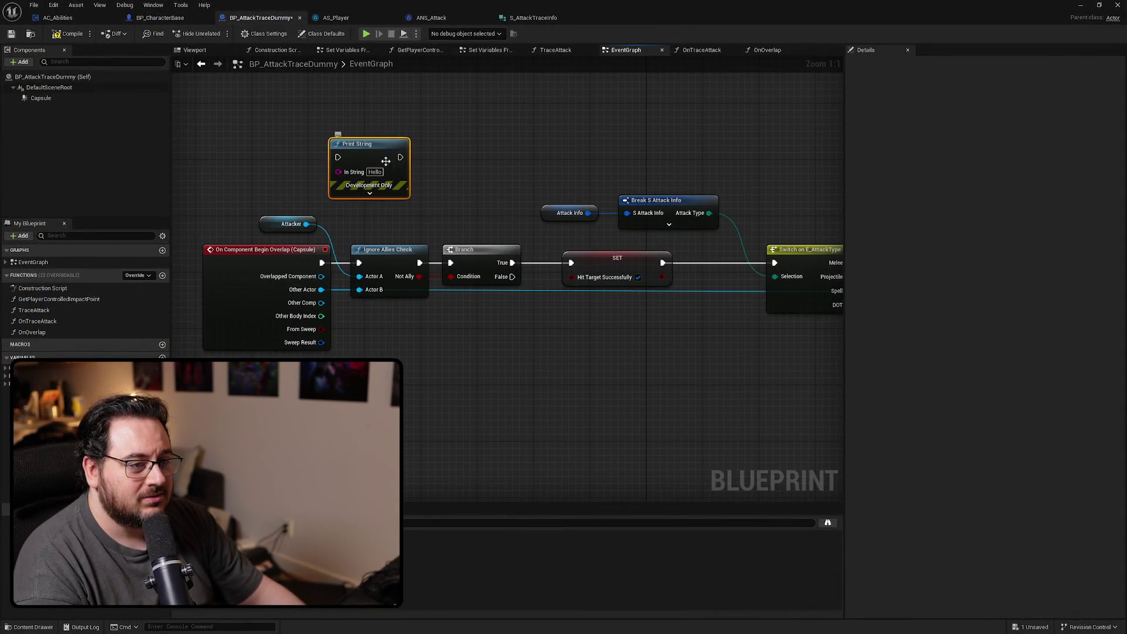
left_click_drag(390, 161, 618, 126)
mouse_move(512, 263)
left_mouse_down()
mouse_move(552, 139)
mouse_move(584, 122)
mouse_move(664, 141)
mouse_move(561, 276)
mouse_move(571, 263)
left_mouse_up()
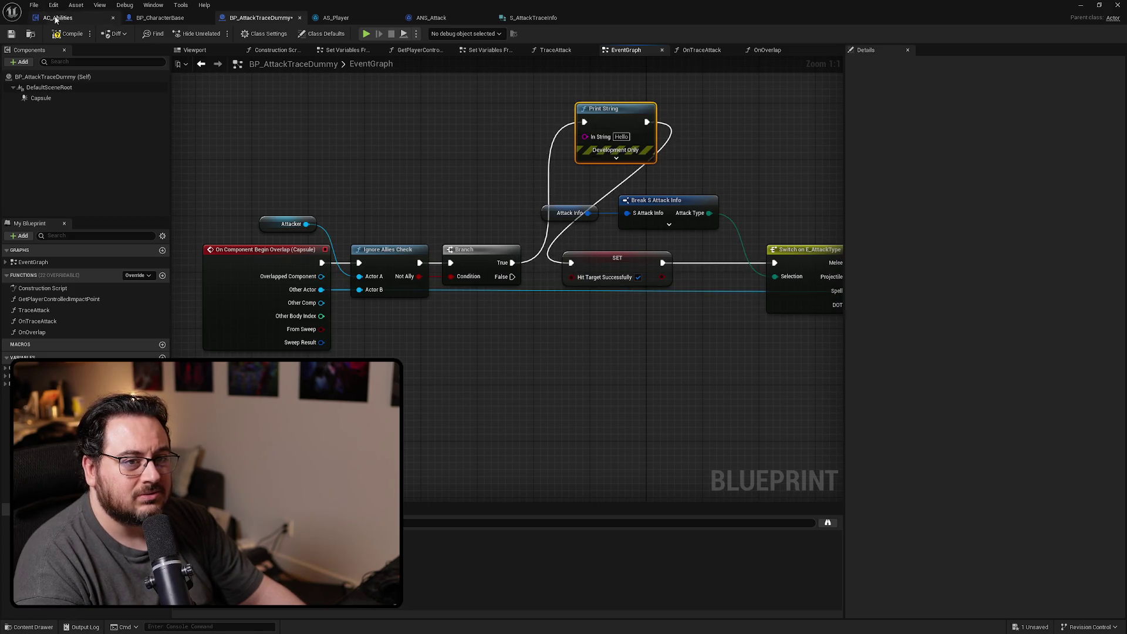
key("alt+p")
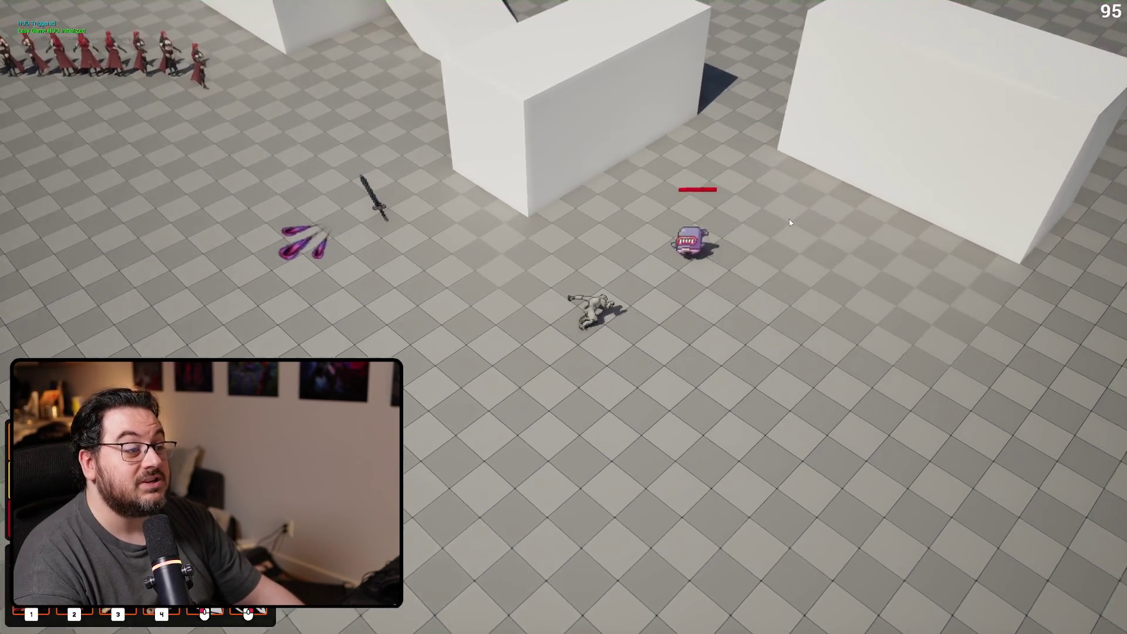
Walk to the enemy, cast the fire slash to print Hello, then end the play test and return to BP_AttackTraceDummy
left_click(788, 220)
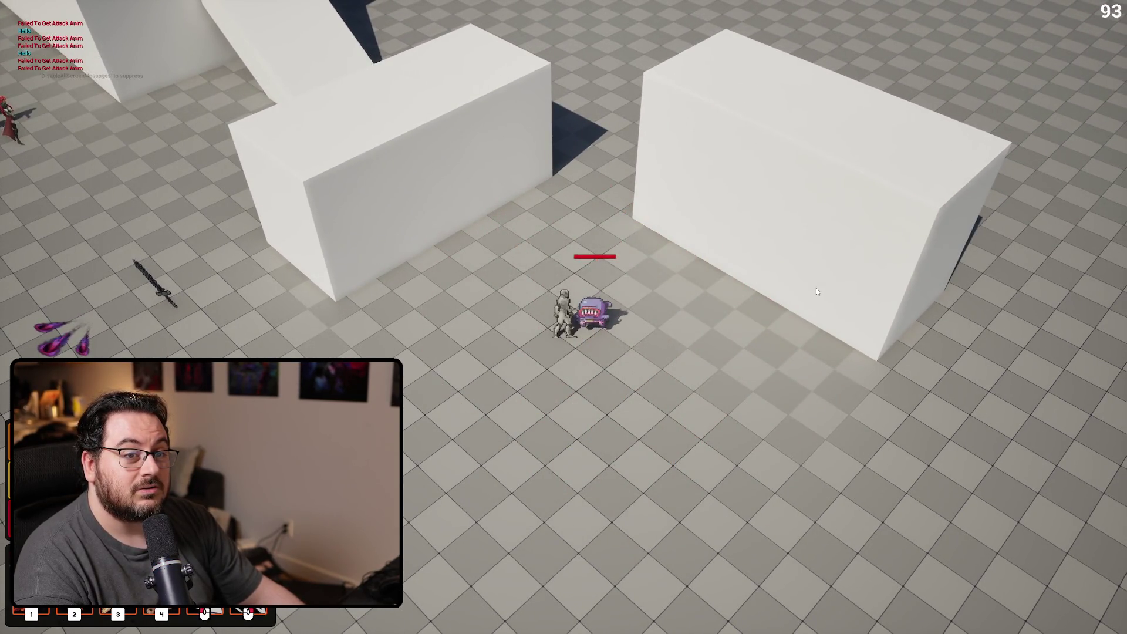
right_click(816, 291)
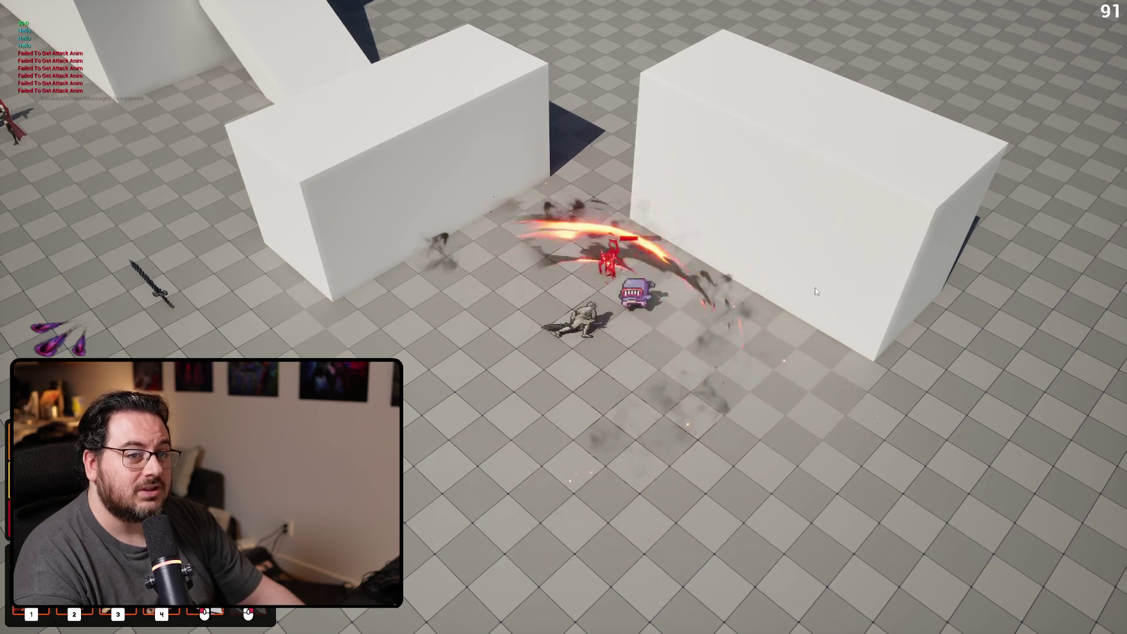
key("Escape")
key("alt+Tab")
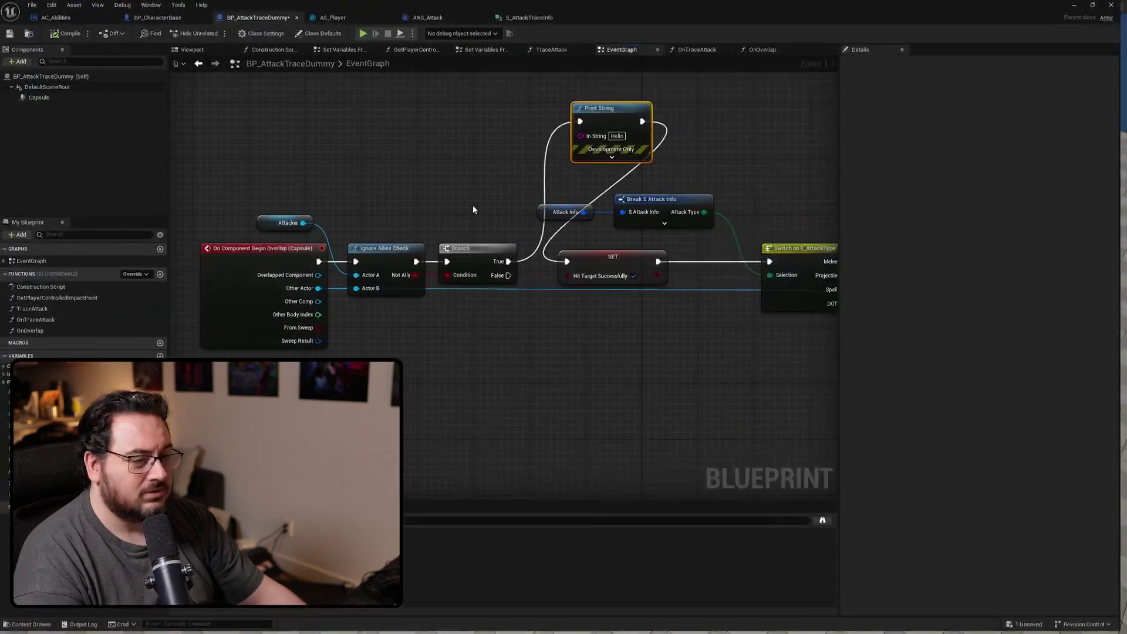
Feed Other Actor's Get Display Name into Print String, then play-test slashing the enemy
left_click_drag(322, 290, 568, 137)
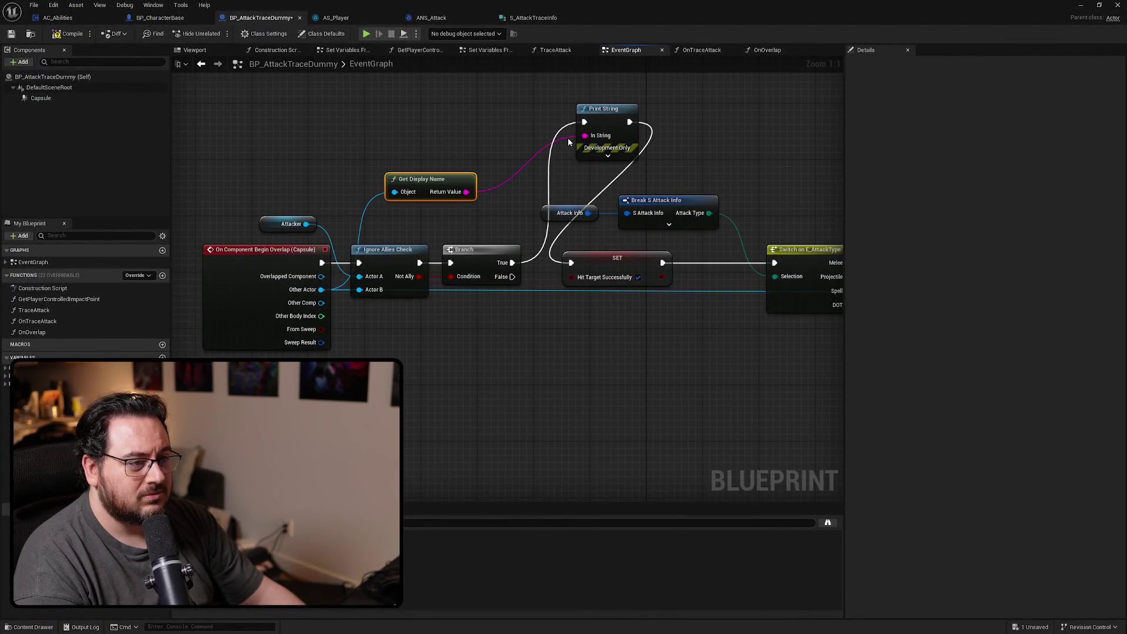
key("alt+Tab")
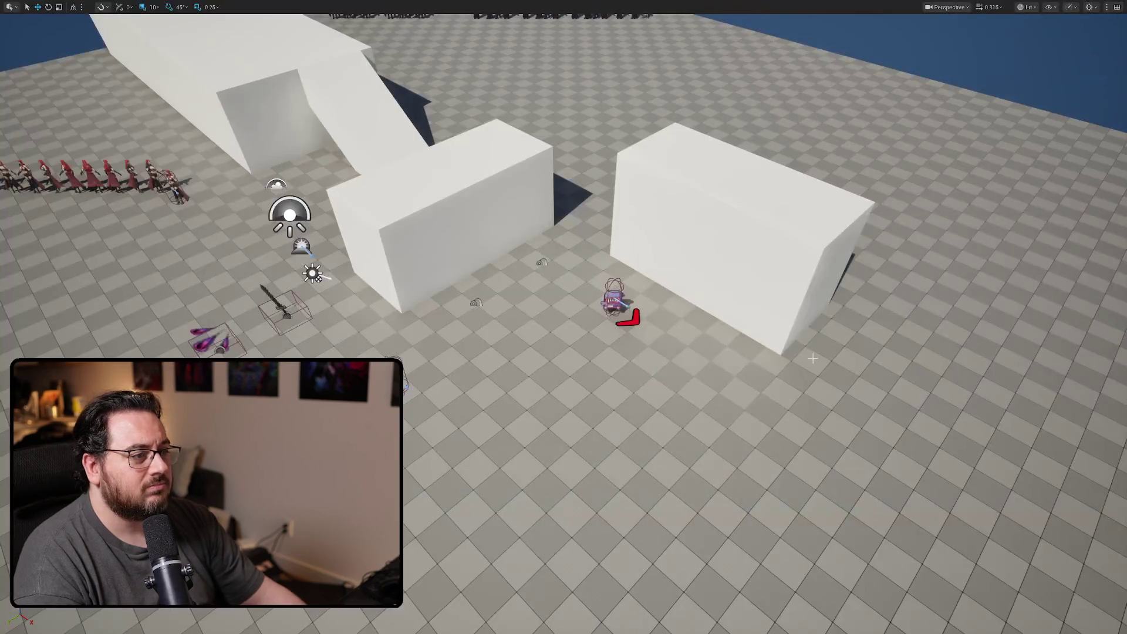
key("alt+p")
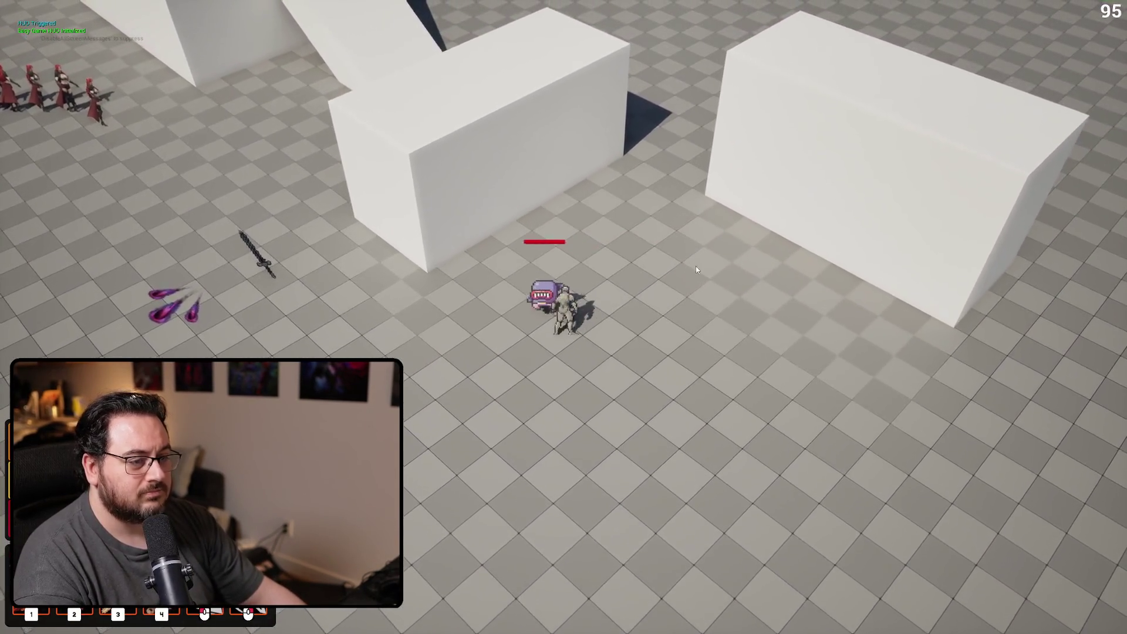
left_click(635, 269)
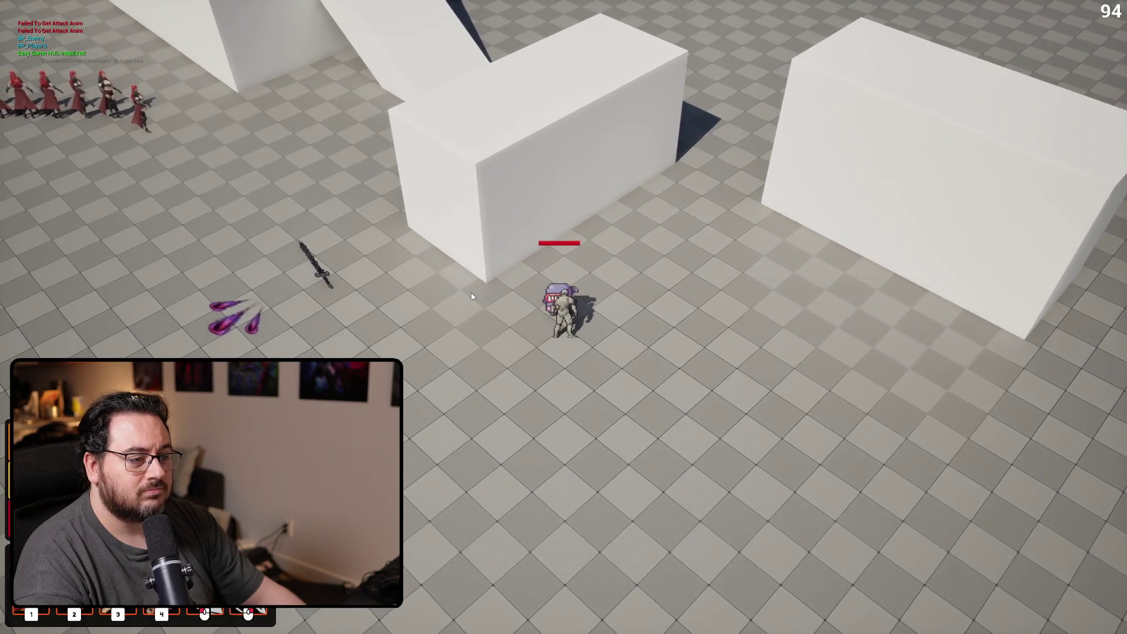
left_click(471, 296)
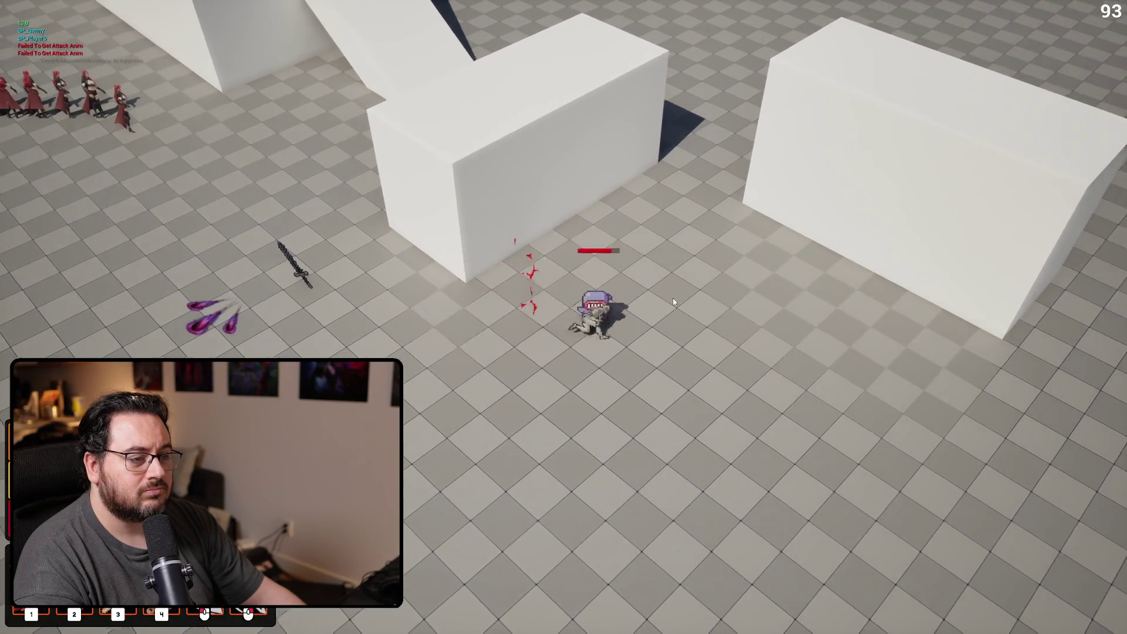
left_click(661, 295)
left_click(710, 312)
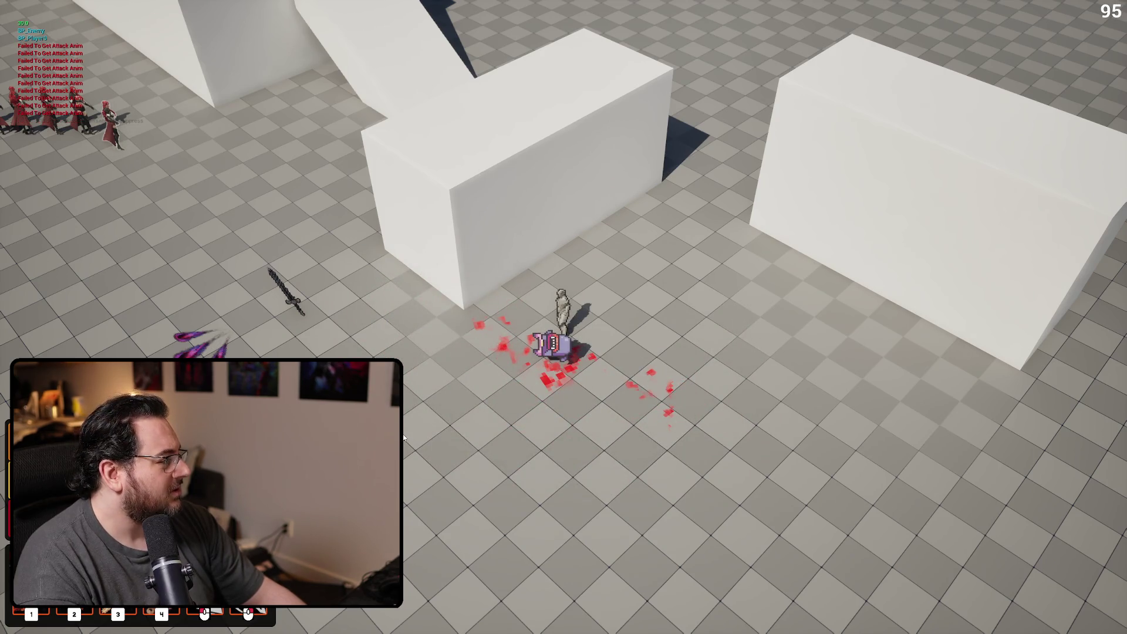
key("Escape")
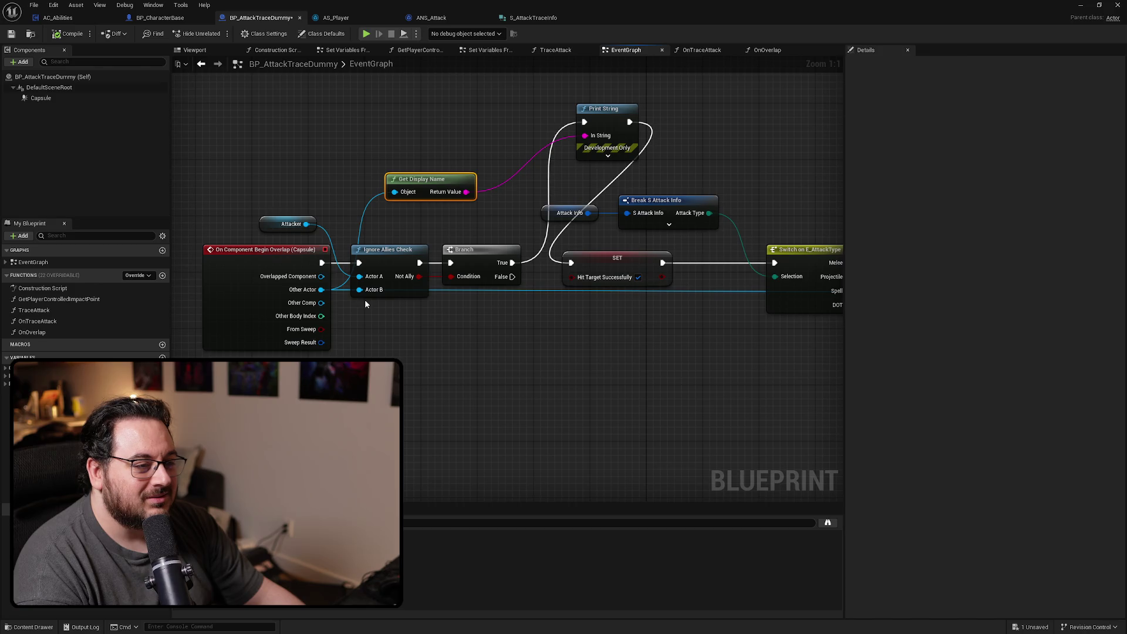
Paste Format Text and Print Text, route Branch True through Print Text to SET, and delete Print String
left_click_drag(550, 56, 555, 201)
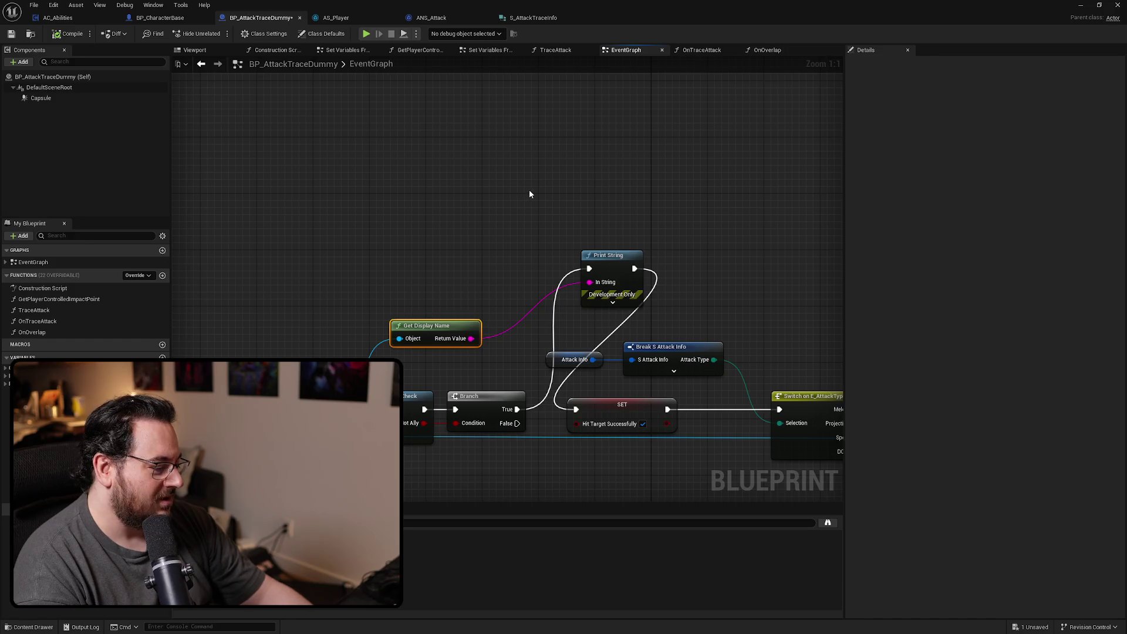
key("ctrl+v")
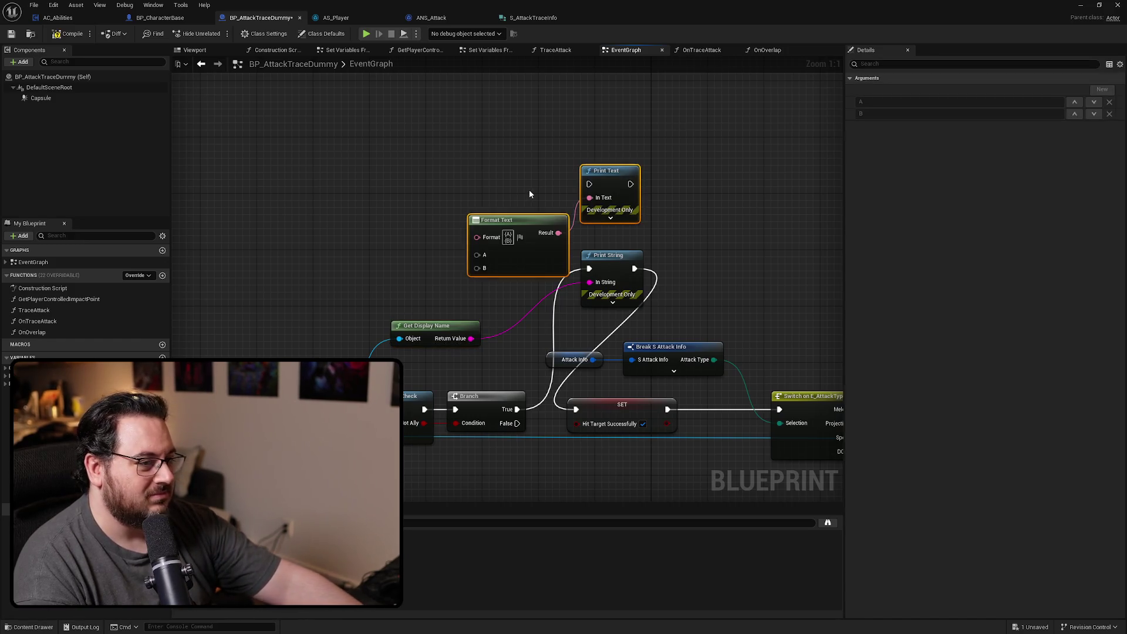
left_click_drag(588, 268, 589, 184)
left_click_drag(634, 268, 631, 184)
left_click(608, 255)
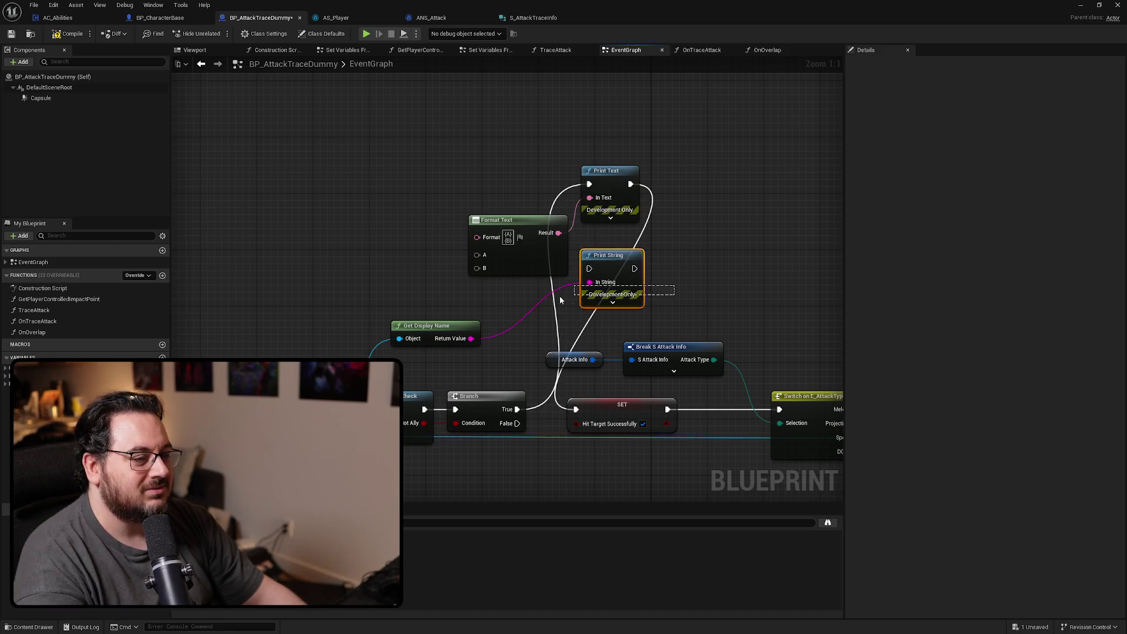
key("Delete")
Connect Attacker to Format Text's A and Get Display Name to its B
left_click_drag(348, 332, 397, 314)
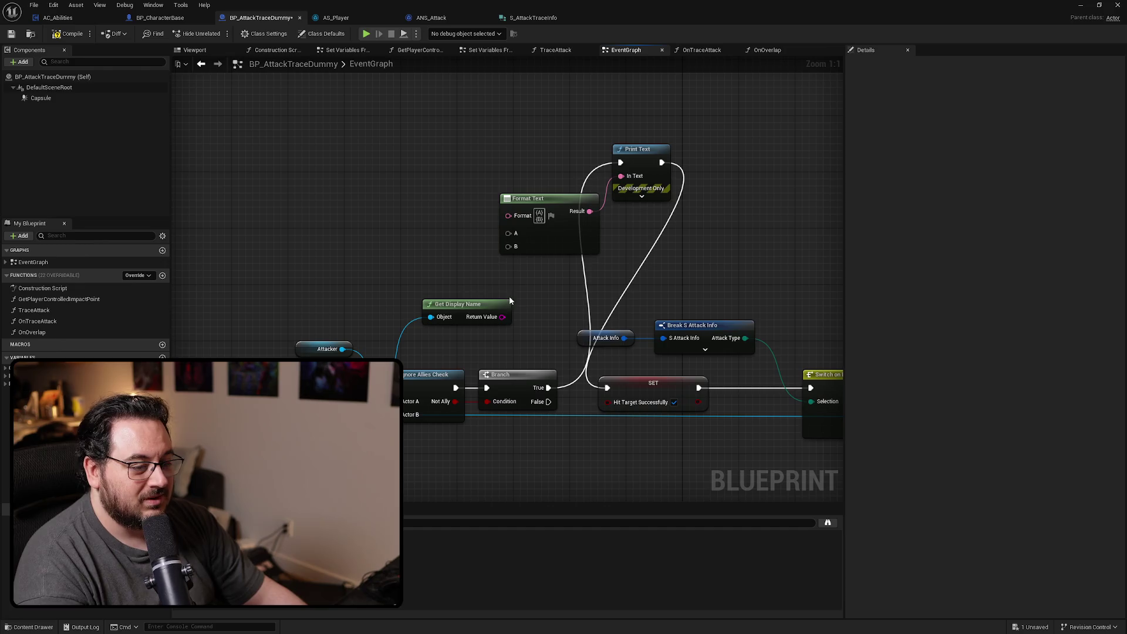
mouse_move(486, 307)
left_mouse_down()
mouse_move(443, 300)
mouse_move(464, 312)
left_mouse_up()
left_click_drag(495, 252, 498, 251)
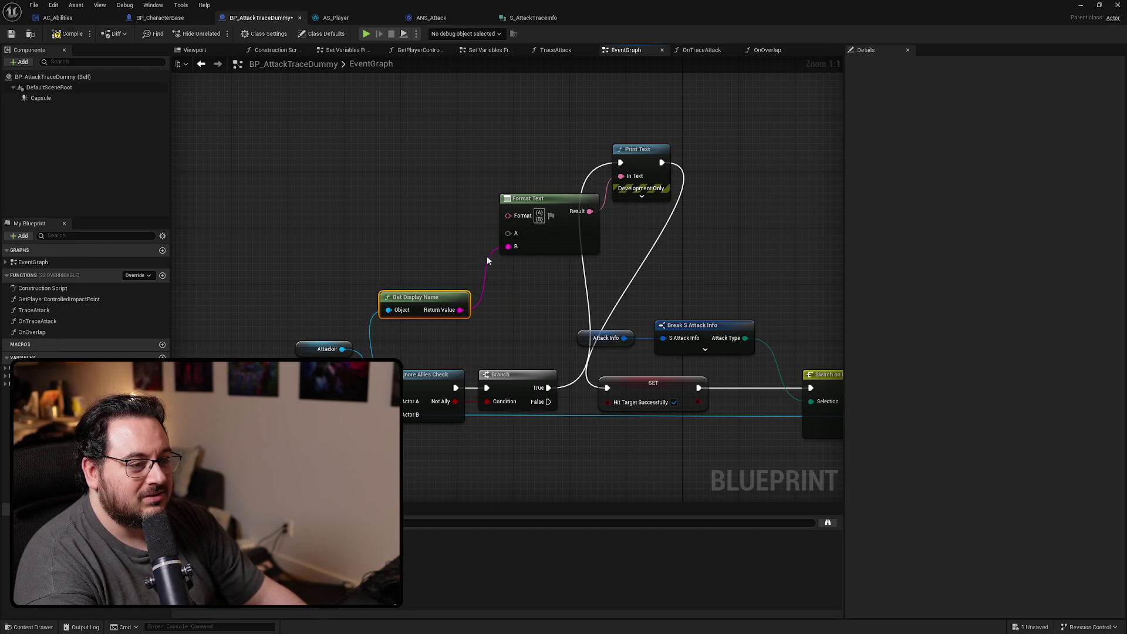
mouse_move(341, 350)
left_mouse_down()
mouse_move(466, 244)
mouse_move(506, 237)
mouse_move(494, 193)
left_mouse_up()
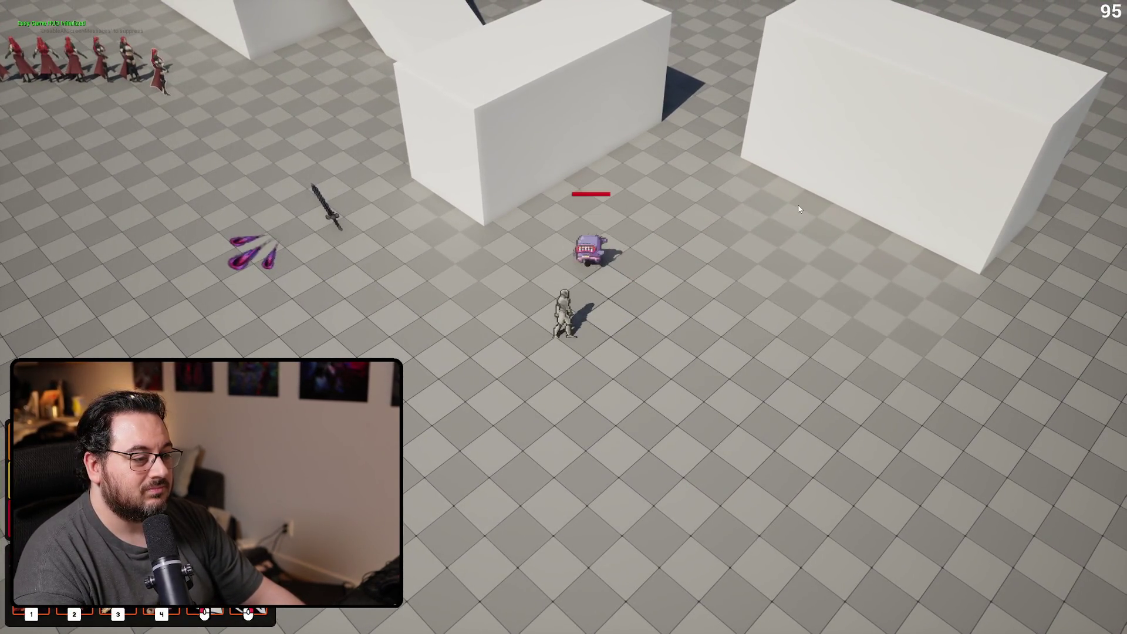
Slash, dash and fire-arc the purple enemy to read the formatted debug messages, then stop the session
left_click(798, 206)
key("w")
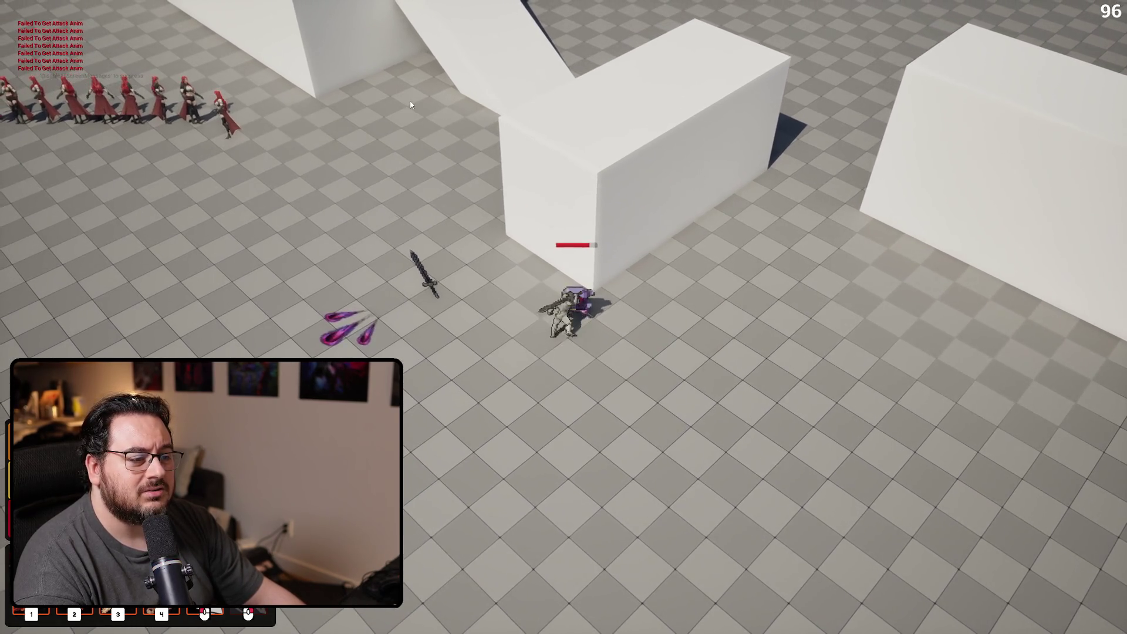
left_click(410, 104)
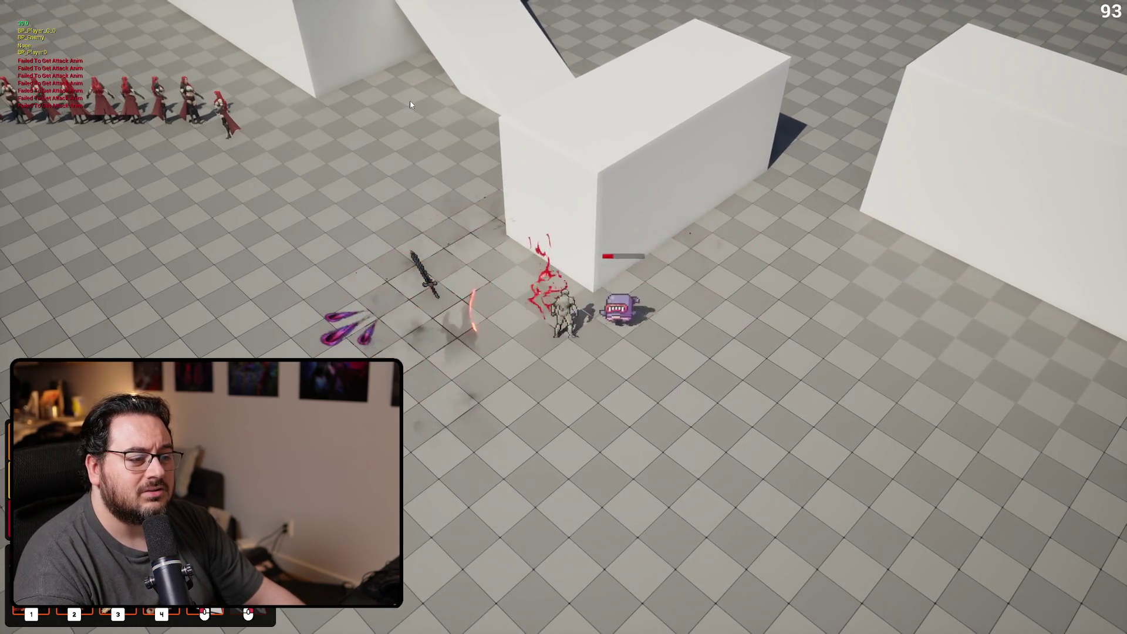
key("space")
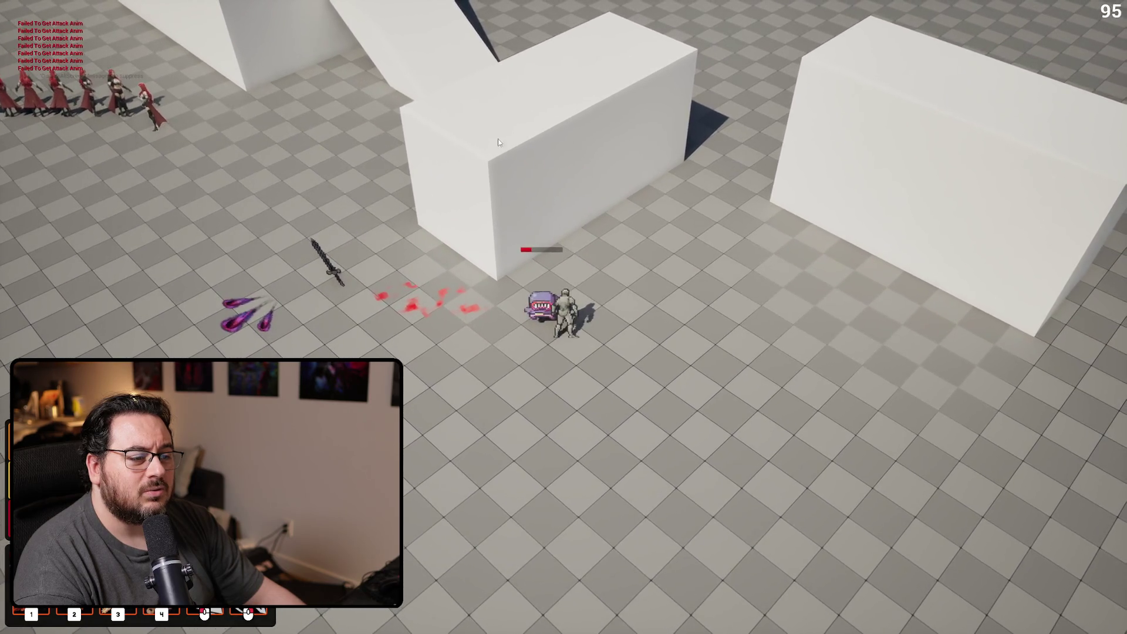
right_click(518, 140)
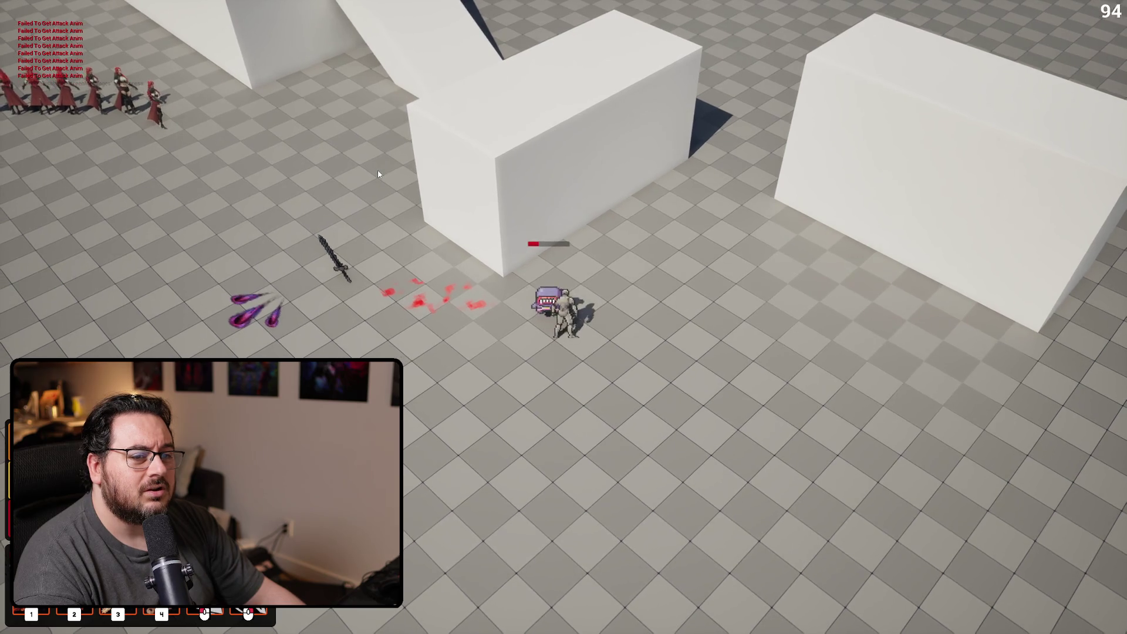
left_click(378, 175)
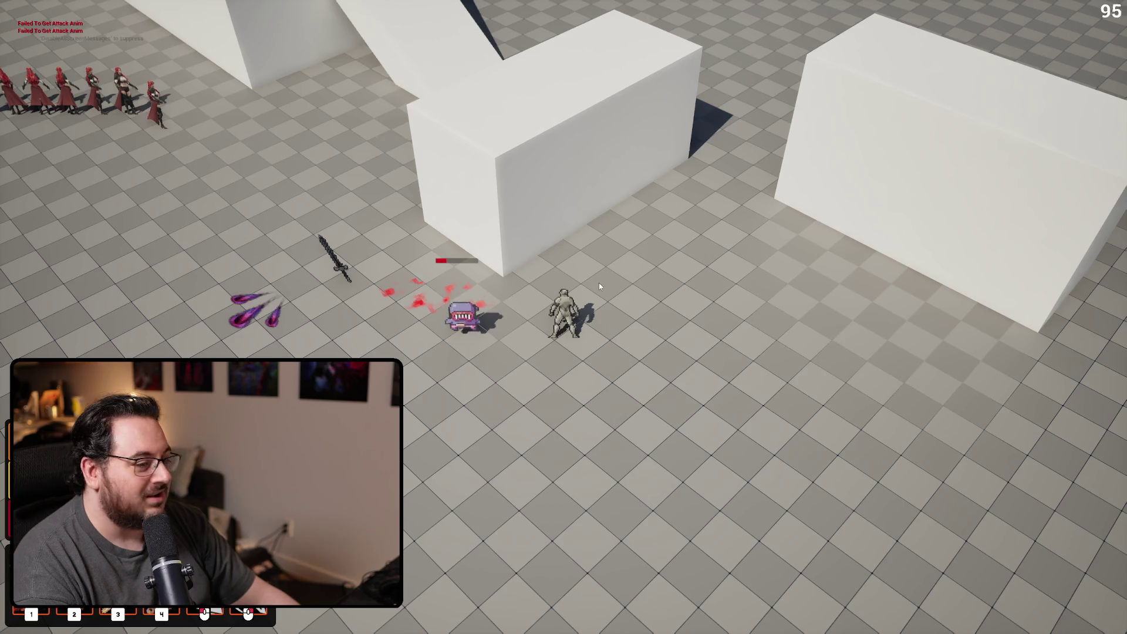
key("a")
left_click(573, 369)
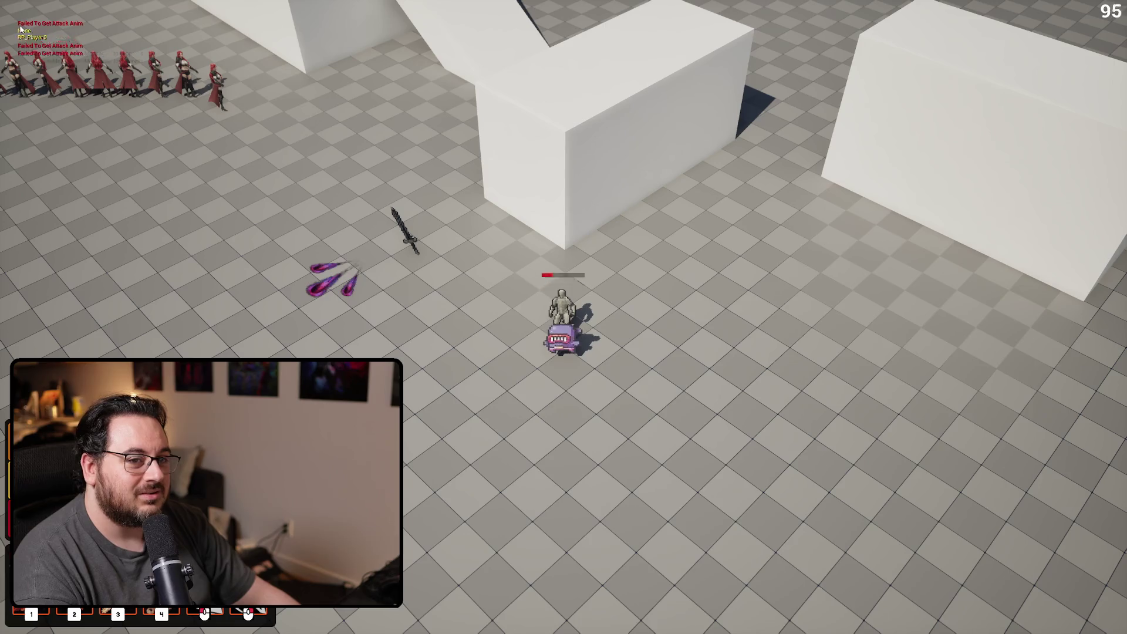
key("Escape")
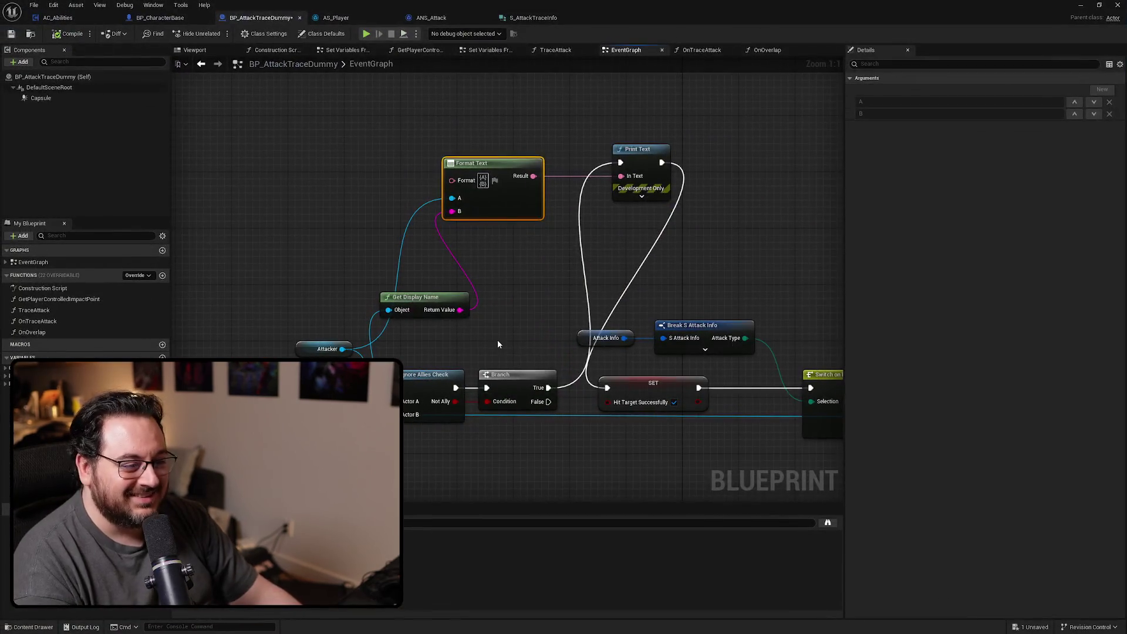
Disconnect Print Text from the Branch's True output
mouse_move(498, 344)
left_mouse_down()
mouse_move(626, 167)
mouse_move(618, 202)
left_mouse_up()
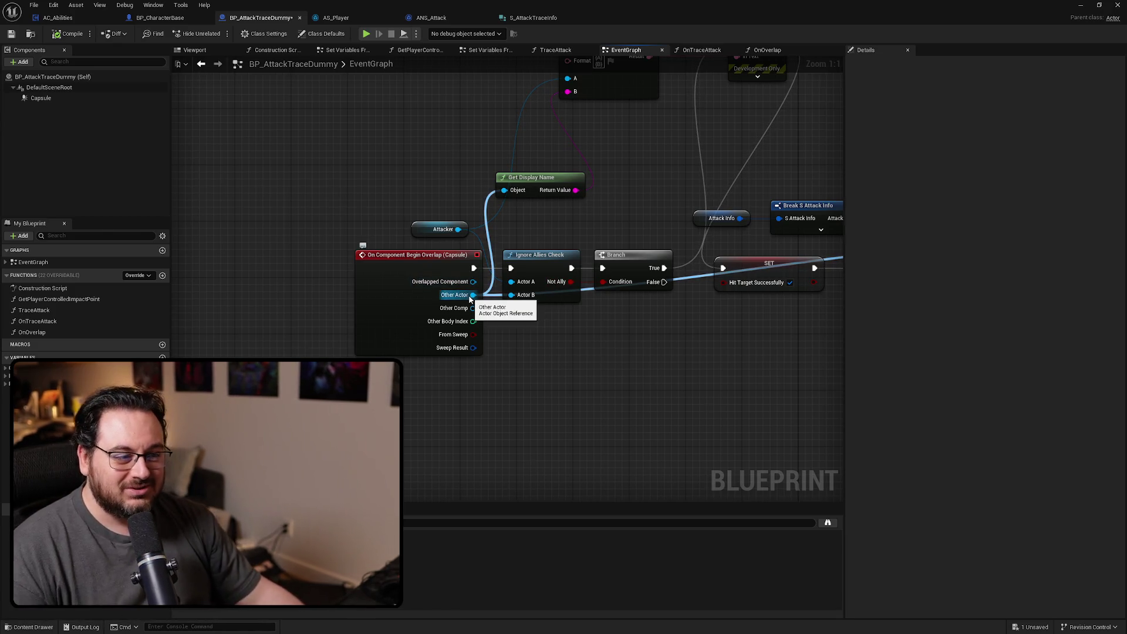
mouse_move(574, 363)
left_mouse_down()
mouse_move(531, 357)
mouse_move(474, 371)
left_mouse_up()
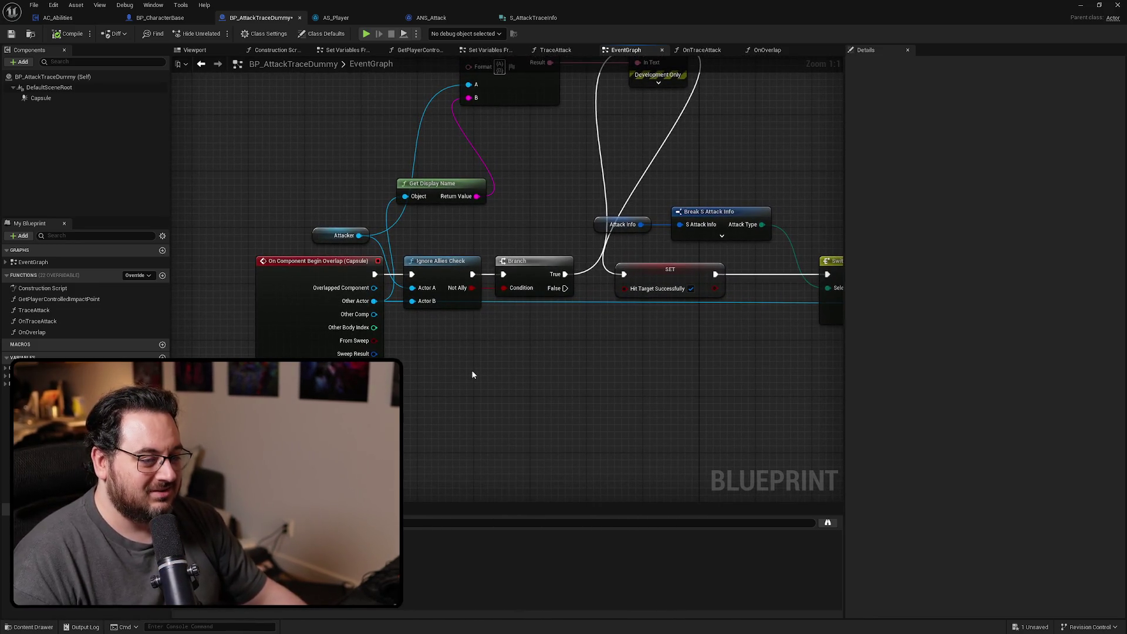
mouse_move(474, 375)
left_mouse_down()
mouse_move(259, 353)
mouse_move(277, 370)
mouse_move(374, 342)
mouse_move(520, 370)
mouse_move(473, 372)
left_mouse_up()
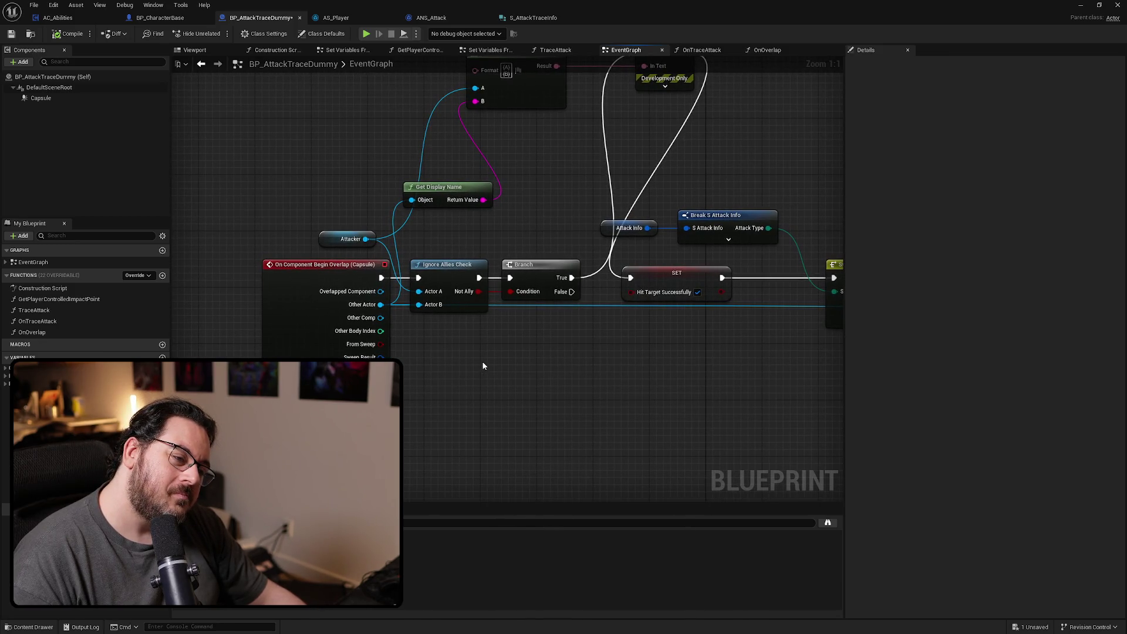
left_click_drag(483, 366, 492, 418)
left_click_drag(651, 111, 638, 335)
Add a Print String after the Begin Overlap event showing Other Actor's display name, then play-test
left_click_drag(473, 340, 525, 383)
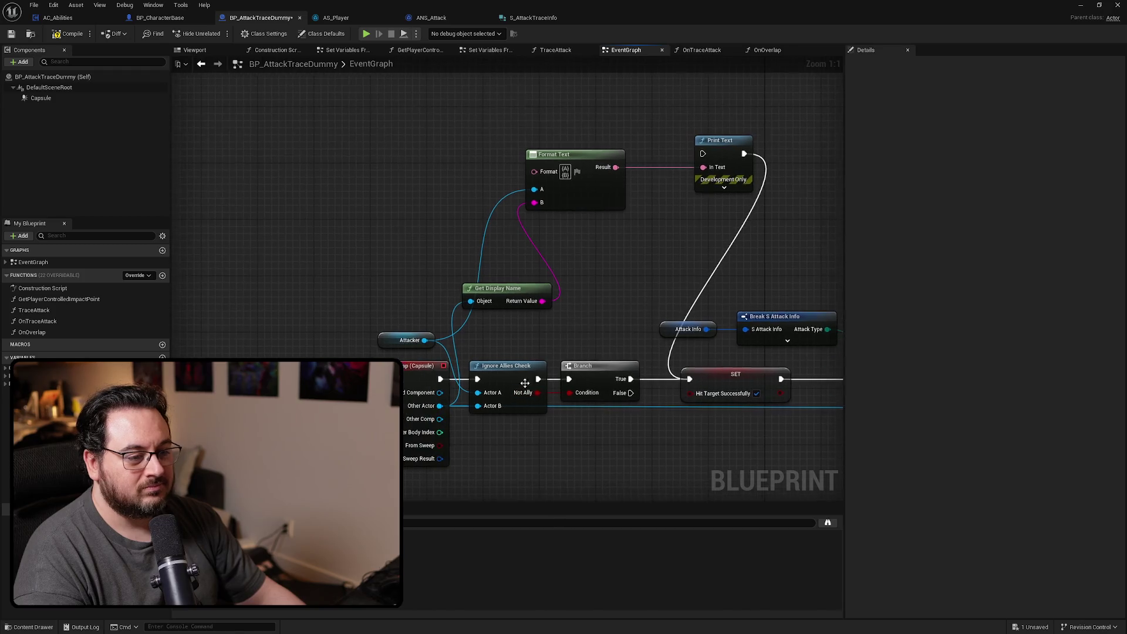
mouse_move(442, 374)
left_mouse_down()
mouse_move(283, 154)
mouse_move(296, 135)
left_mouse_up()
type("print string")
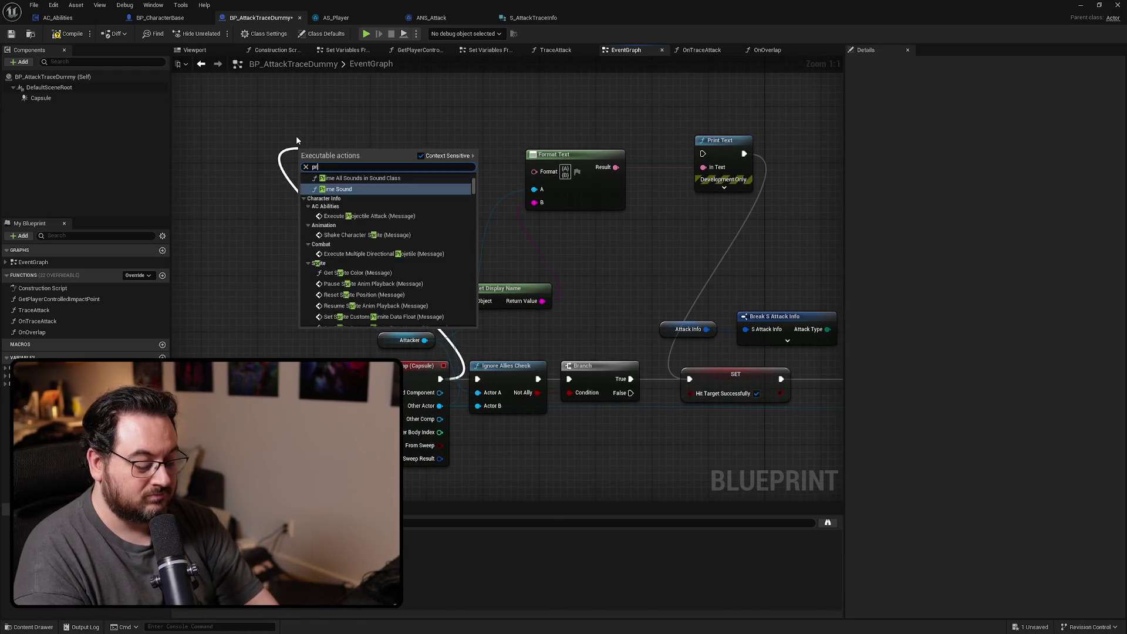
key("Return")
mouse_move(441, 402)
left_mouse_down()
mouse_move(329, 179)
mouse_move(302, 175)
left_mouse_up()
left_click_drag(338, 254, 338, 205)
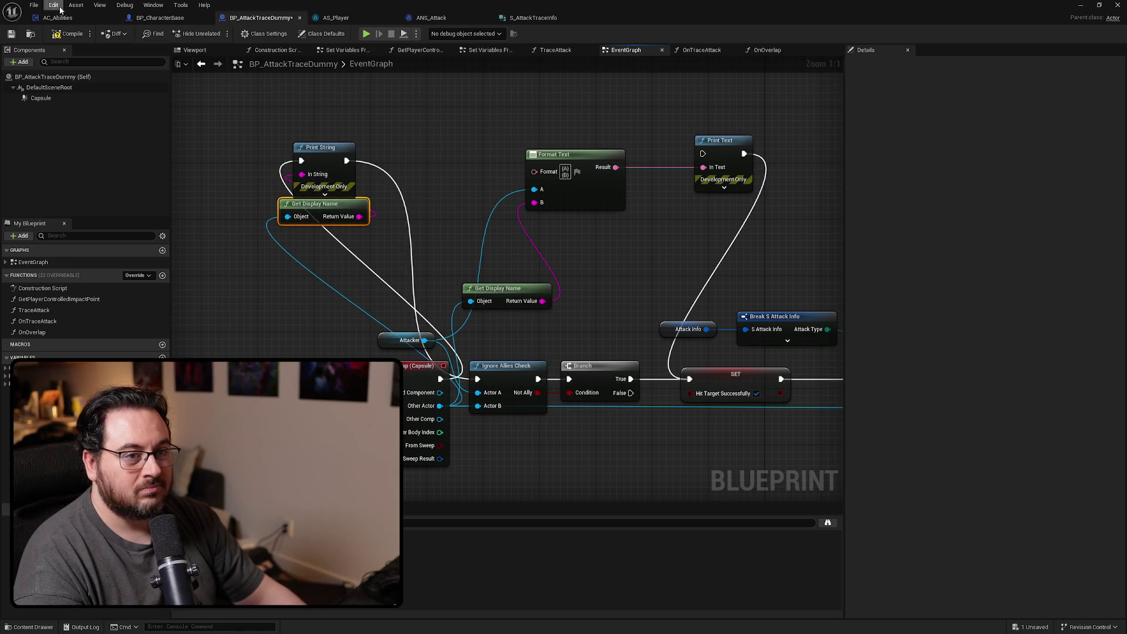
key("alt+p")
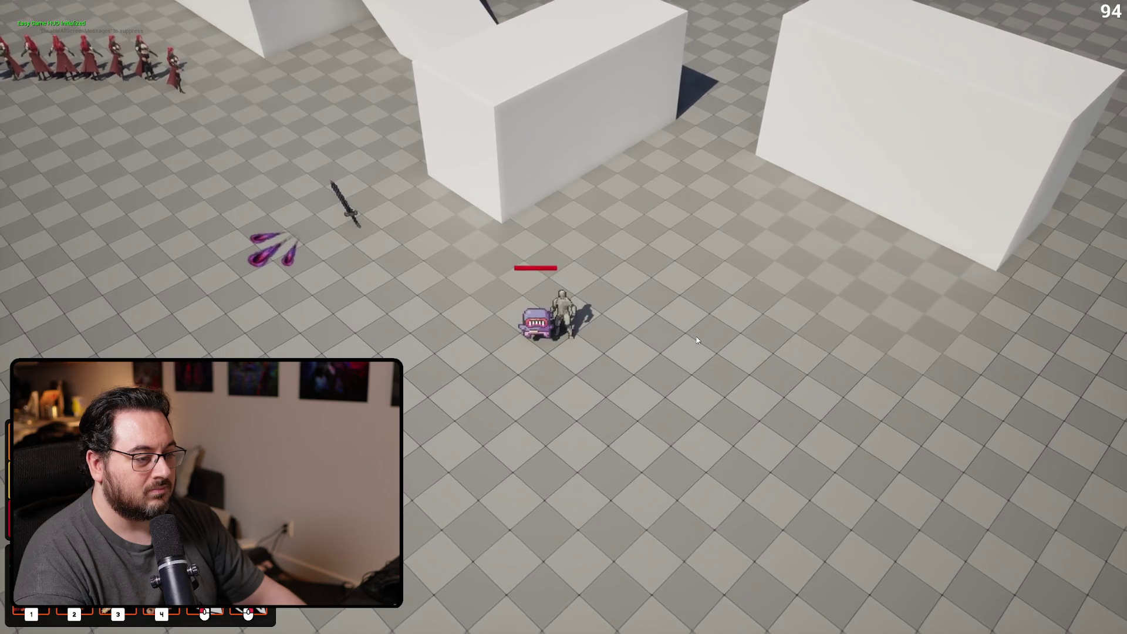
Hit the purple dummy repeatedly with left-click slashes and right-click fire rings, watching the debug text
right_click(527, 369)
left_click(331, 322)
right_click(323, 319)
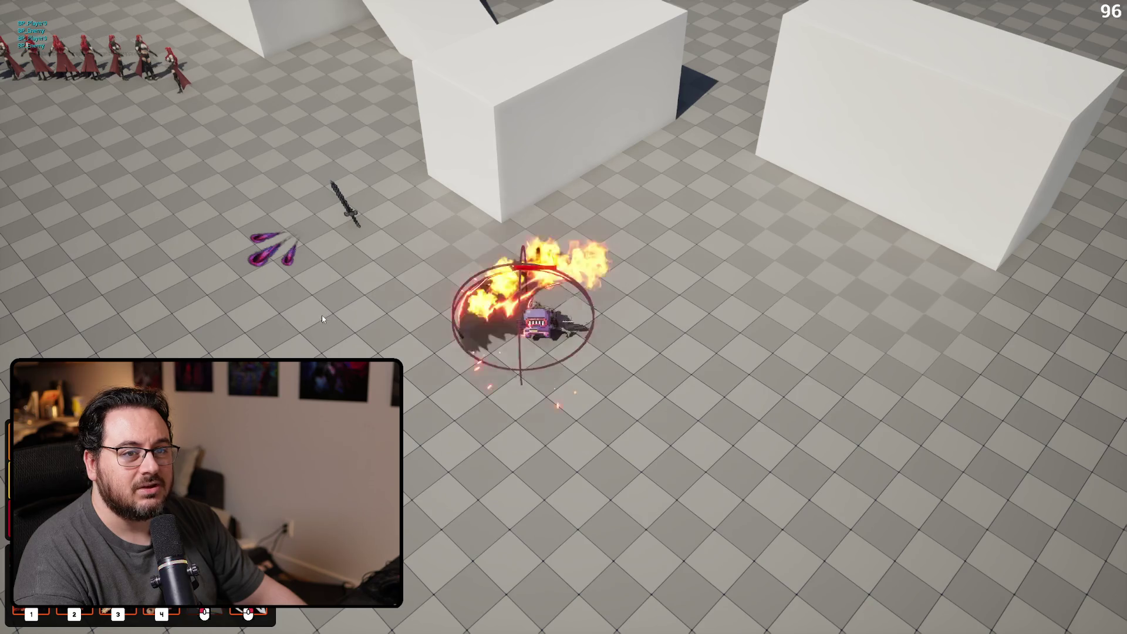
left_click(318, 313)
left_click(315, 312)
right_click(314, 311)
left_click(309, 311)
left_click(308, 311)
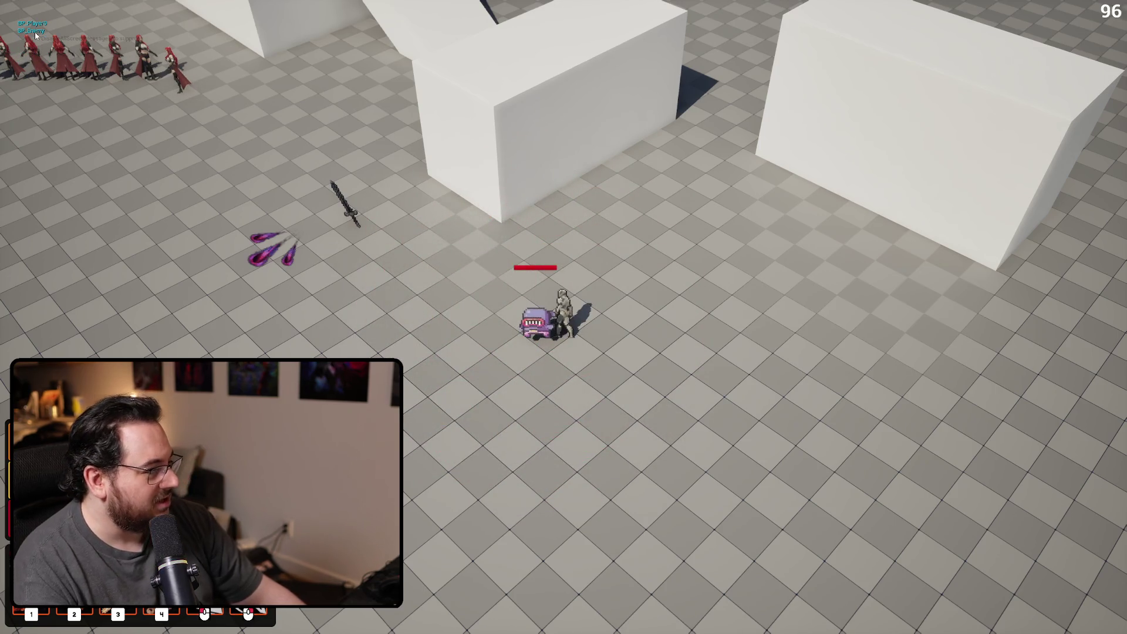
right_click(276, 218)
left_click(319, 303)
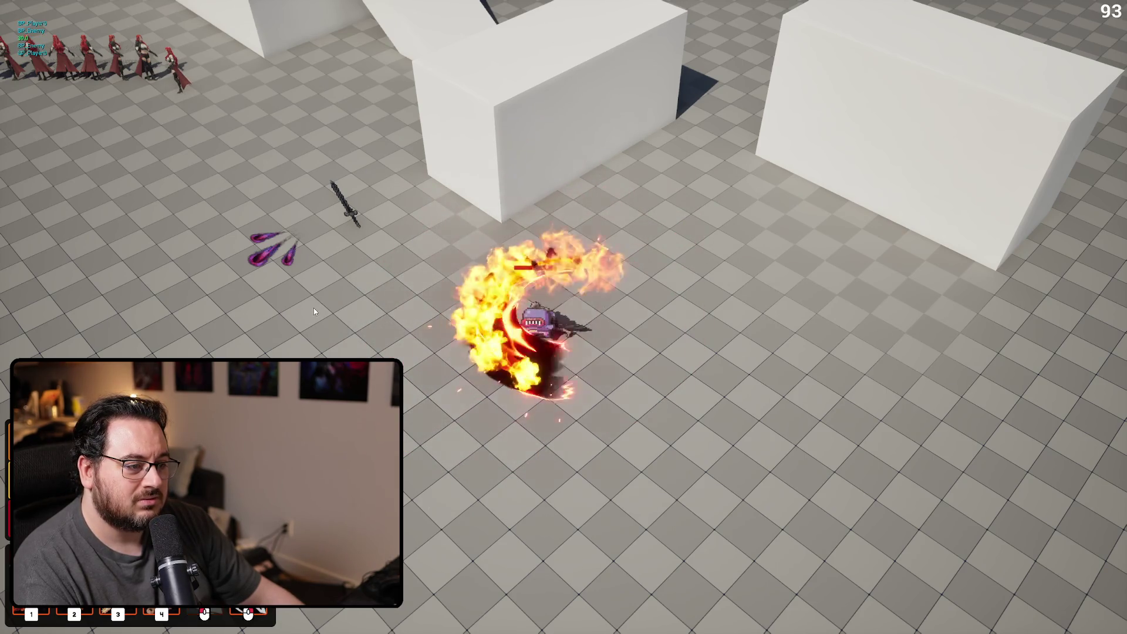
right_click(310, 310)
left_click(405, 399)
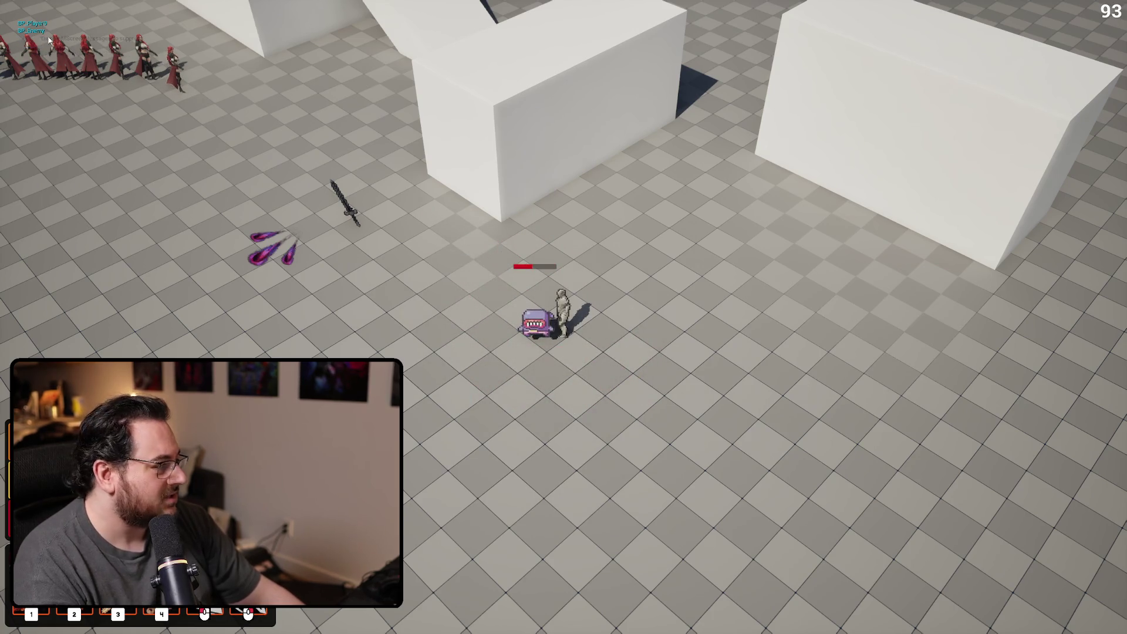
Stop the play test, reconnect Branch True to Print Text, and expand both print nodes' advanced pins
key("Escape")
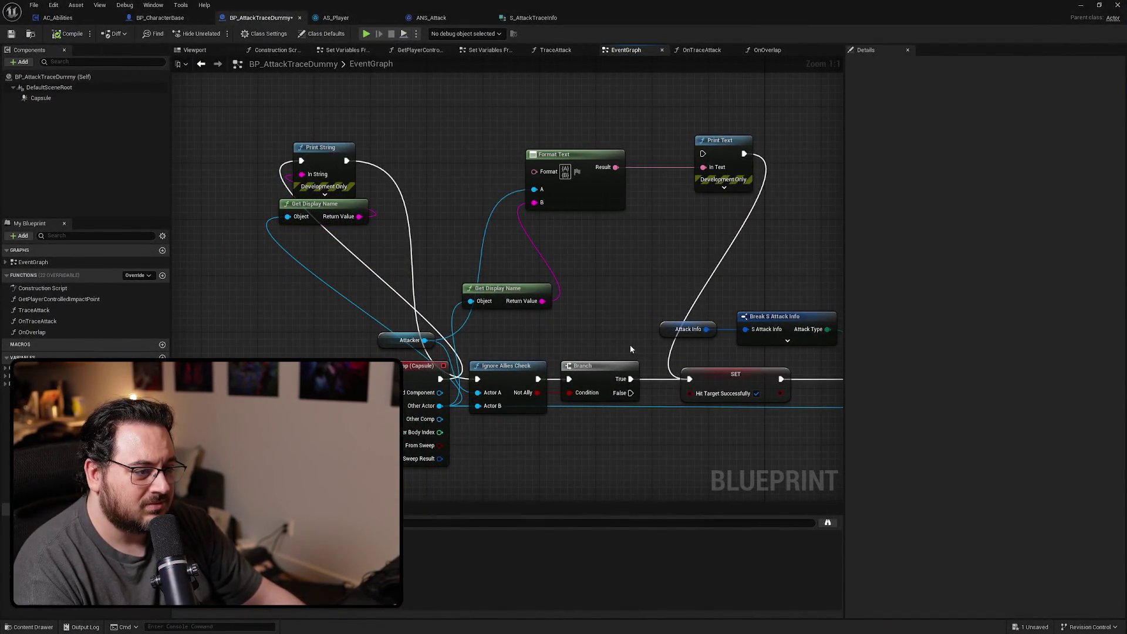
mouse_move(630, 379)
left_mouse_down()
mouse_move(537, 188)
mouse_move(703, 154)
left_mouse_up()
left_click(724, 188)
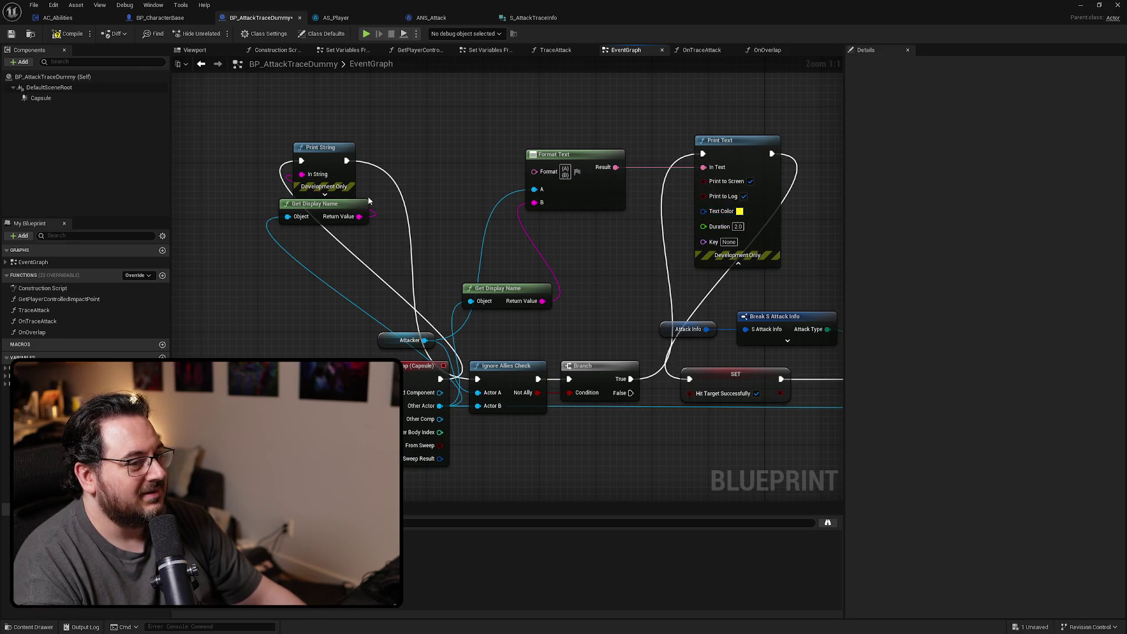
left_click(323, 195)
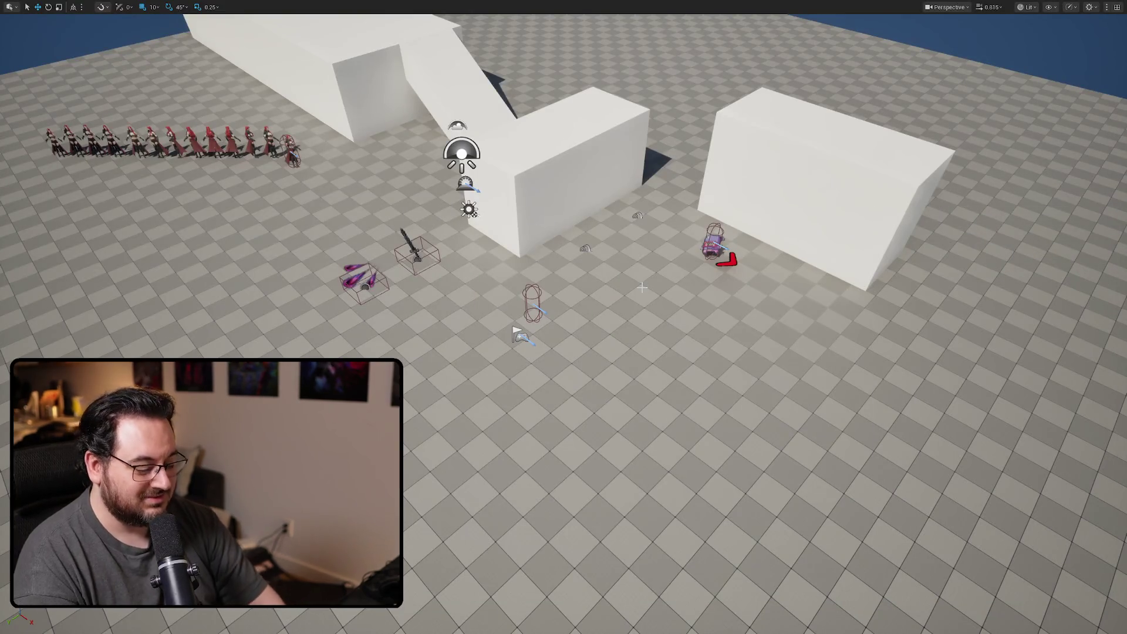
Play-test with three right-click fire slashes on the dummy, then stop
key("alt+p")
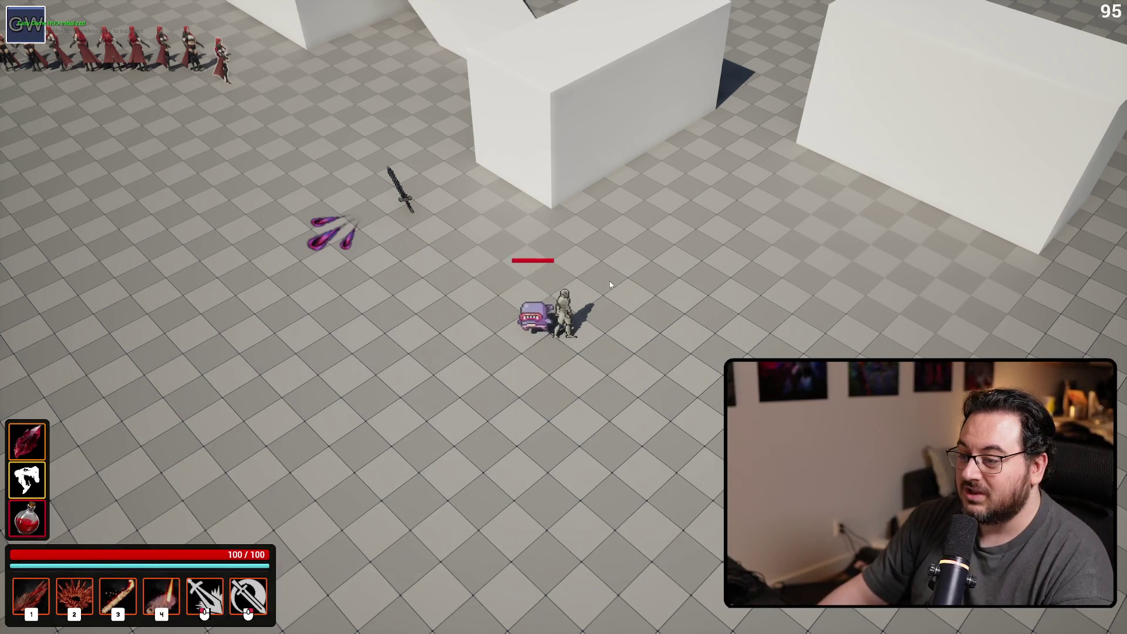
right_click(409, 235)
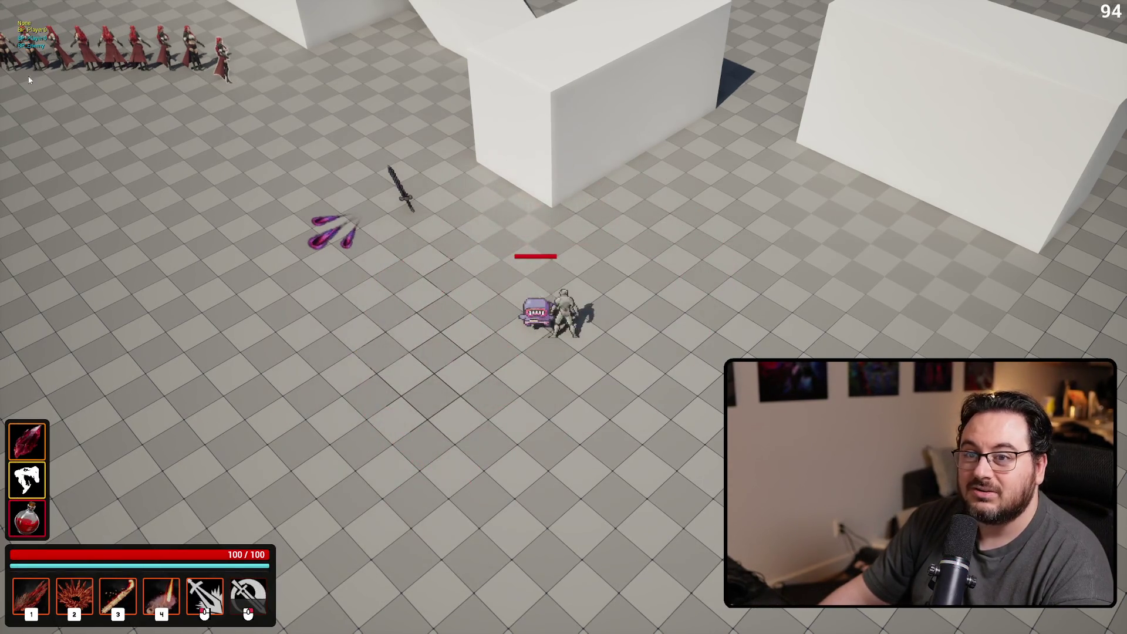
right_click(420, 274)
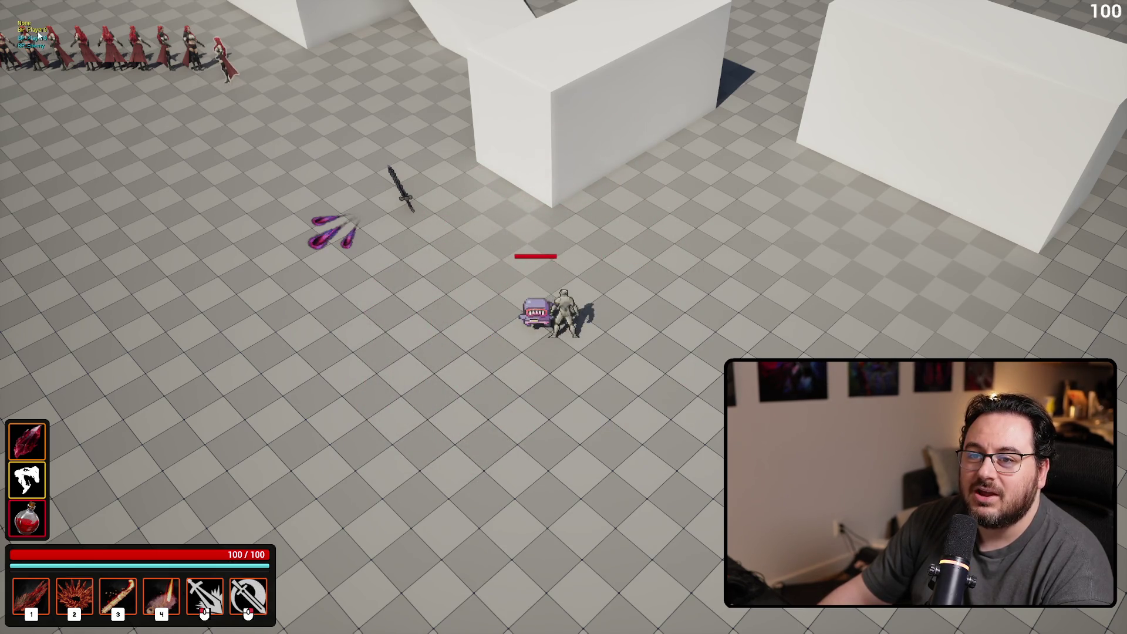
right_click(308, 229)
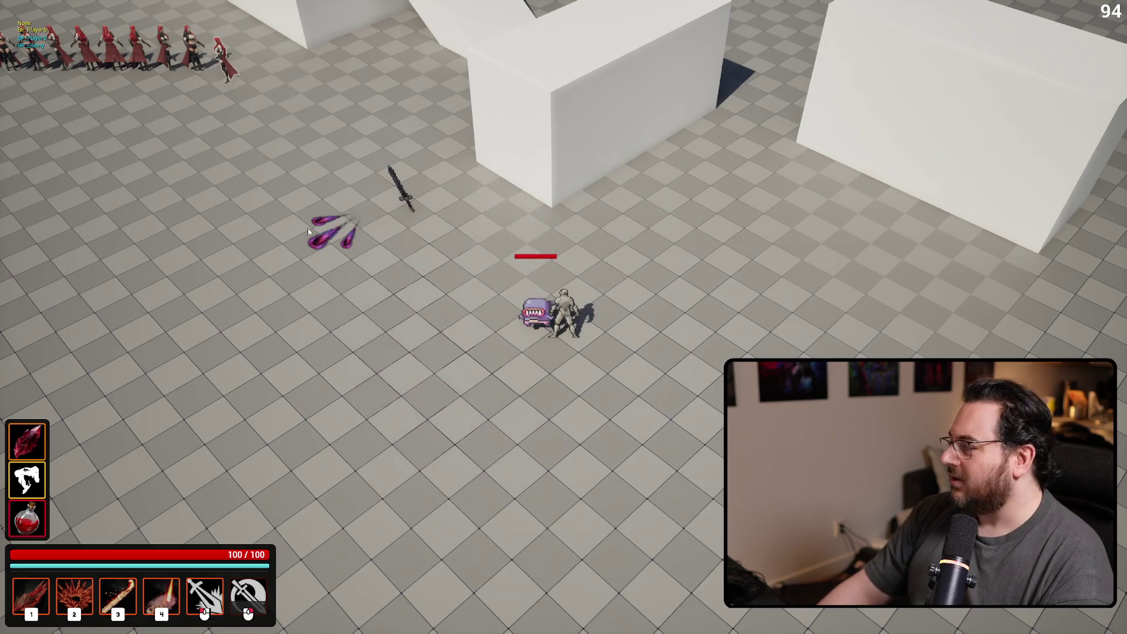
key("Escape")
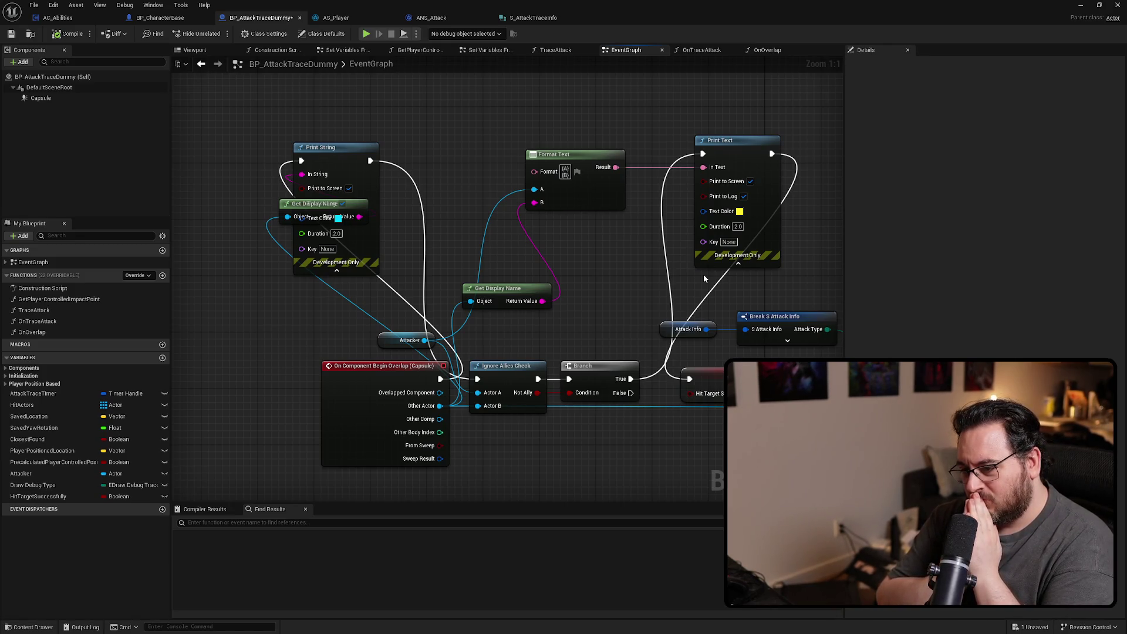
Promote Other Actor to a new OverlappedActor variable, placing its SET right after the overlap event
mouse_move(703, 278)
left_mouse_down()
mouse_move(710, 236)
mouse_move(706, 327)
left_mouse_up()
left_click_drag(529, 353, 379, 352)
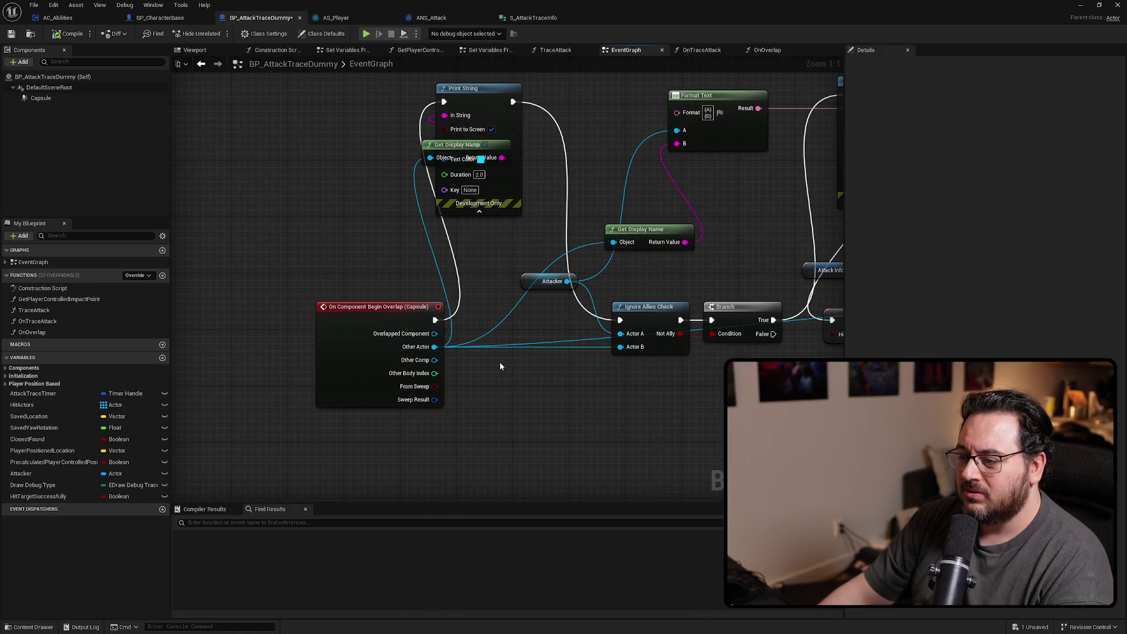
right_click(435, 348)
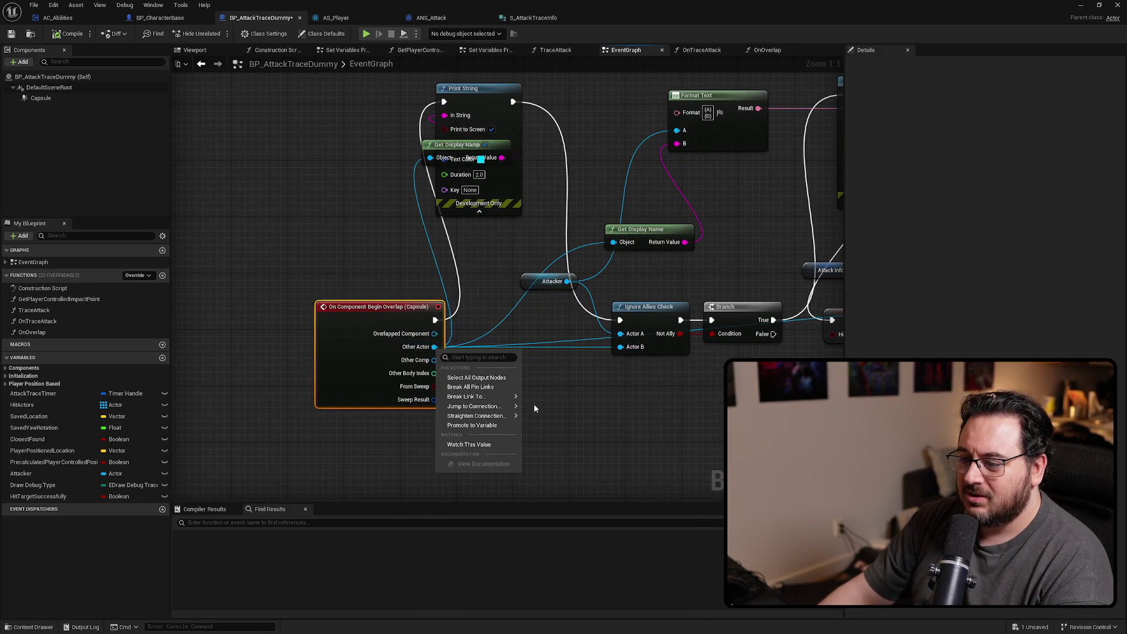
left_click(496, 425)
type("OverlappedActor")
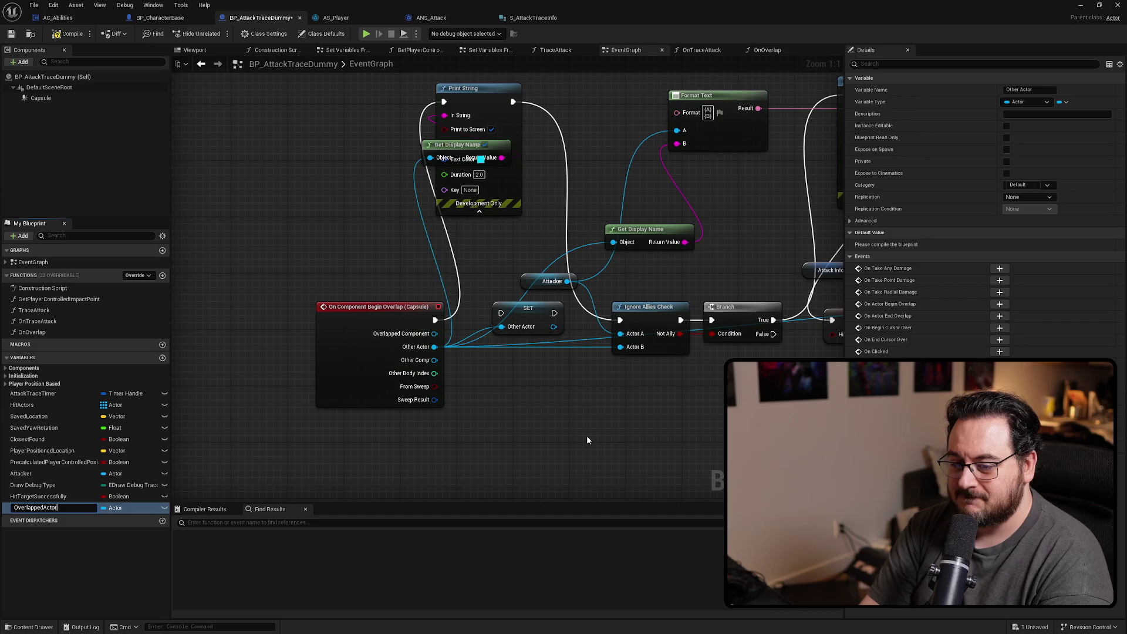
key("Return")
mouse_move(527, 316)
left_mouse_down()
mouse_move(492, 330)
mouse_move(462, 321)
left_mouse_up()
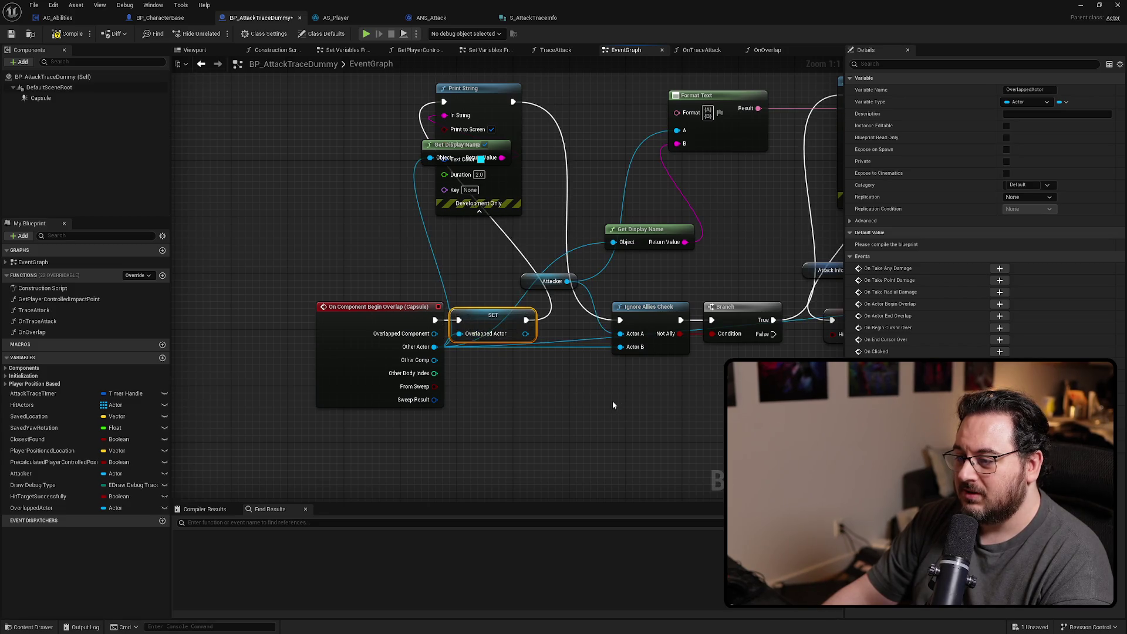
Feed OverlappedActor getters into Ignore Allies Check's Actor B and Get Display Name's Object
left_click_drag(32, 508, 467, 344)
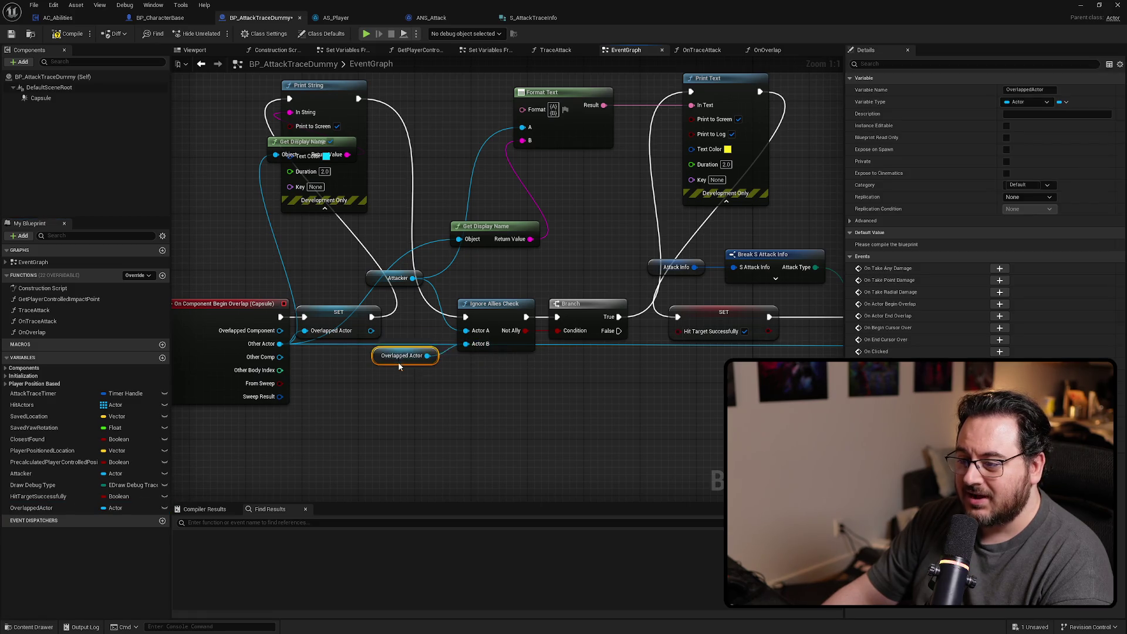
mouse_move(527, 378)
left_mouse_down()
mouse_move(263, 334)
mouse_move(458, 370)
mouse_move(570, 333)
left_mouse_up()
mouse_move(343, 374)
left_mouse_down()
mouse_move(708, 445)
mouse_move(802, 444)
left_mouse_up()
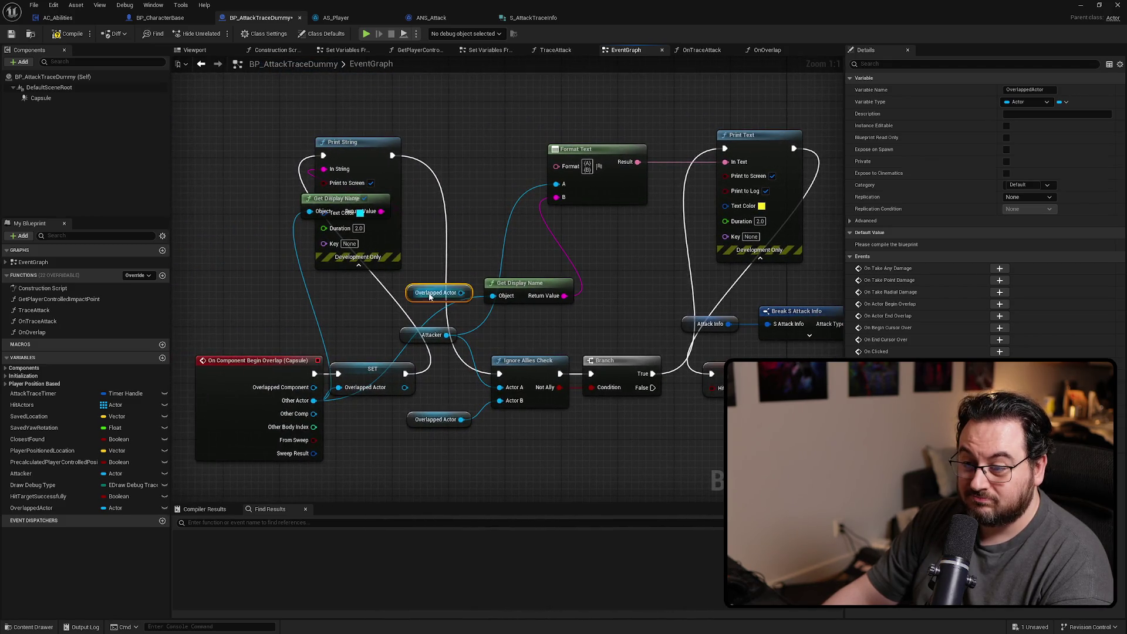
left_click_drag(423, 294, 502, 307)
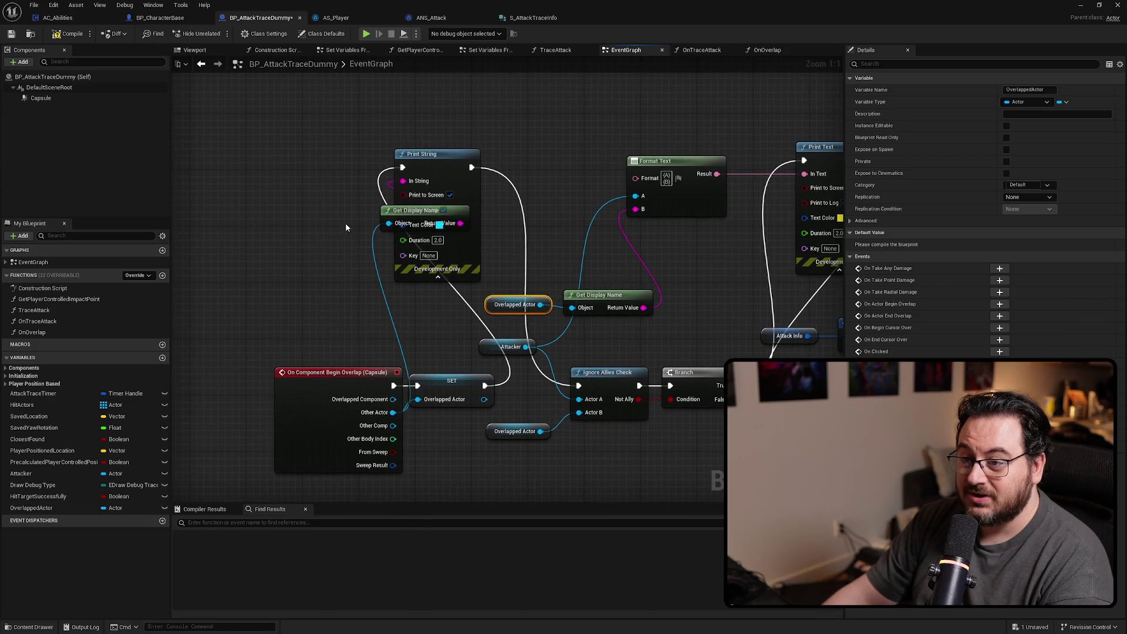
mouse_move(384, 212)
left_mouse_down()
mouse_move(305, 204)
mouse_move(327, 245)
mouse_move(396, 256)
left_mouse_up()
key("ctrl+v")
left_click_drag(484, 347, 363, 349)
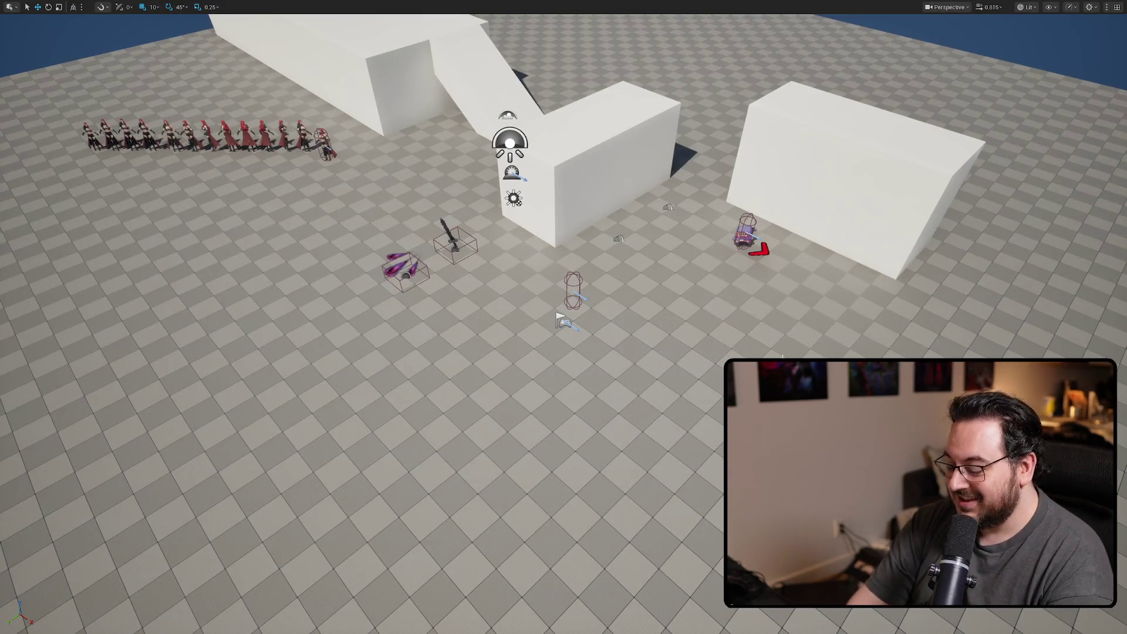
Play-test the OverlappedActor setup with a fire slash and ground slashes on the purple enemy, then stop
key("alt+p")
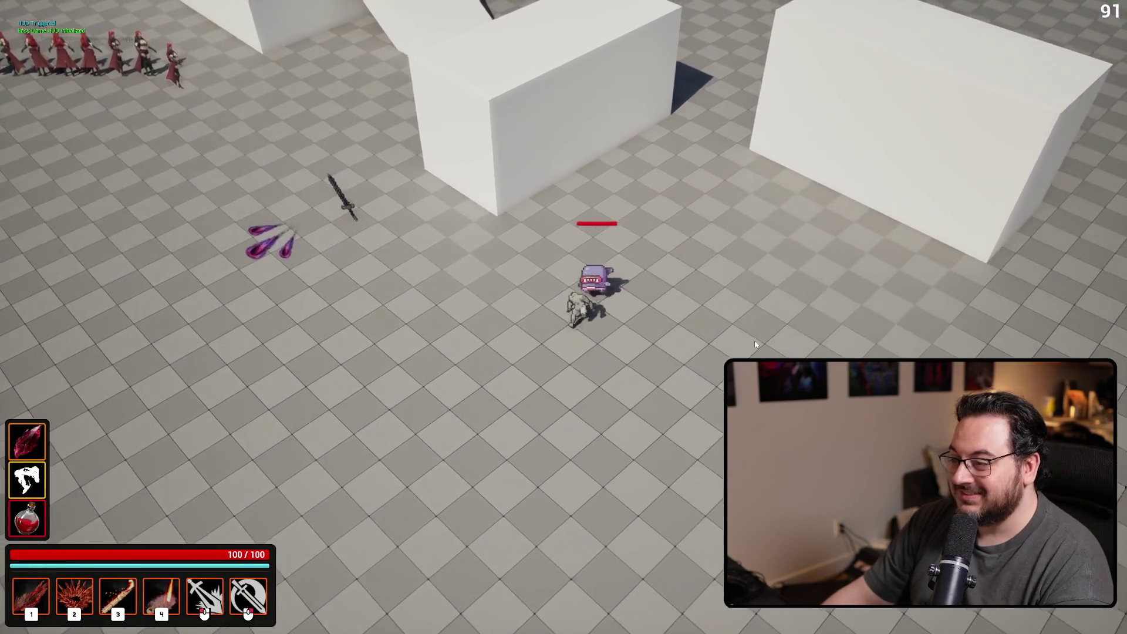
right_click(454, 357)
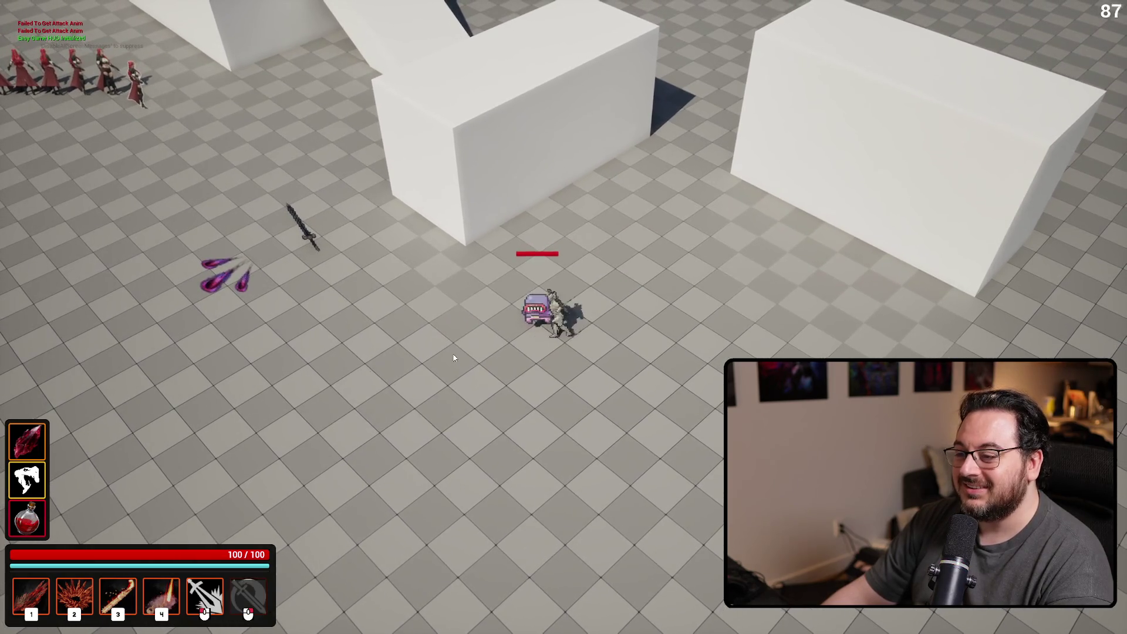
left_click(447, 356)
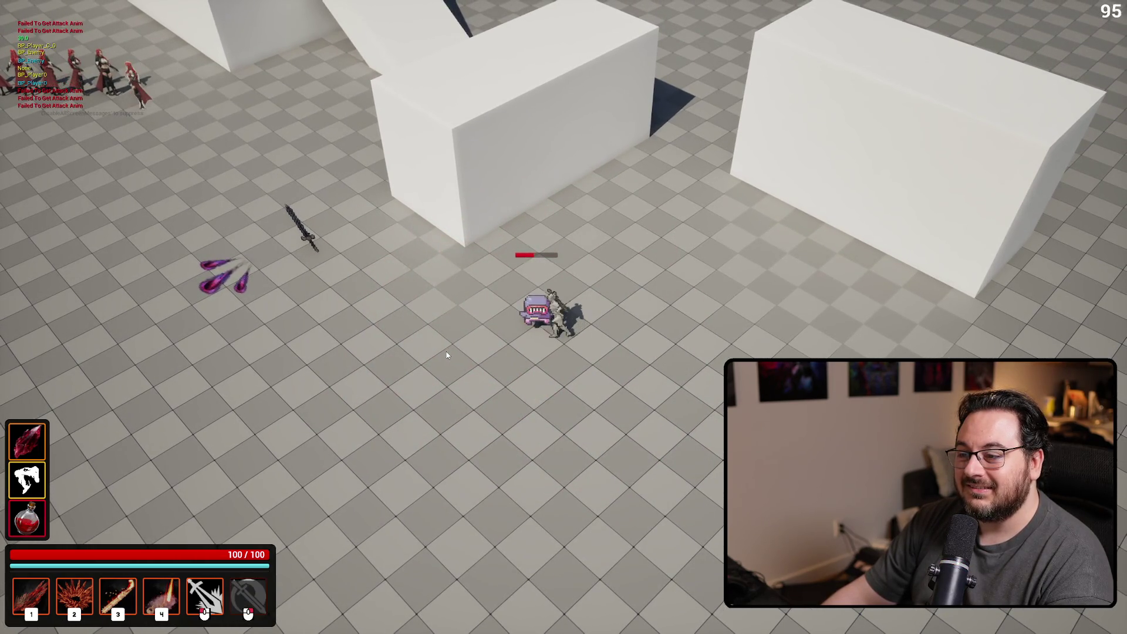
left_click(448, 355)
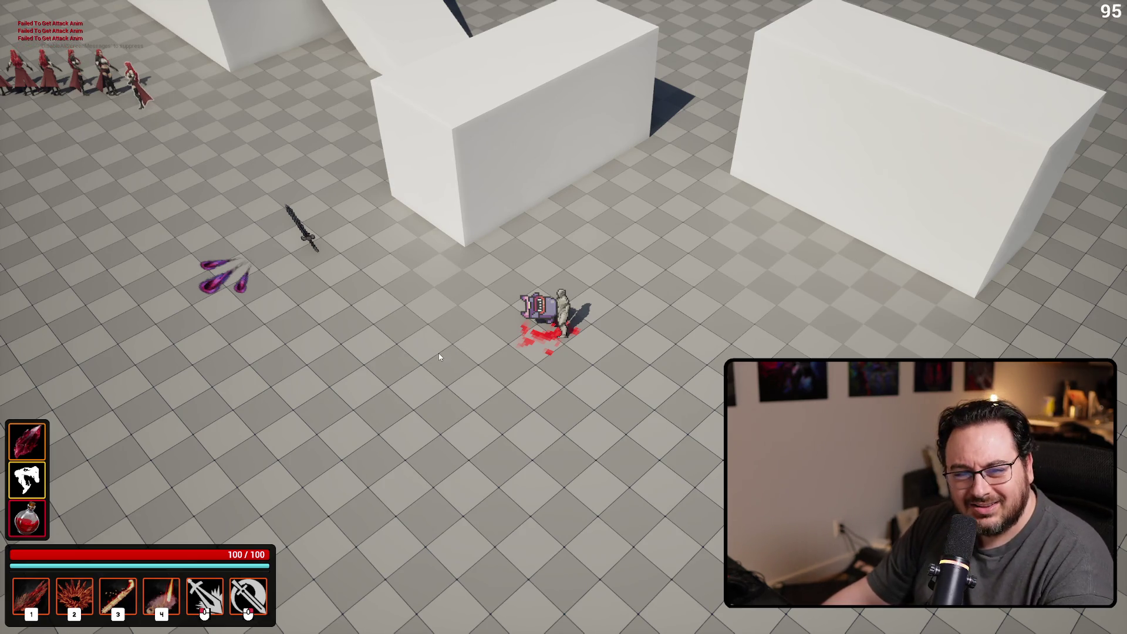
key("Escape")
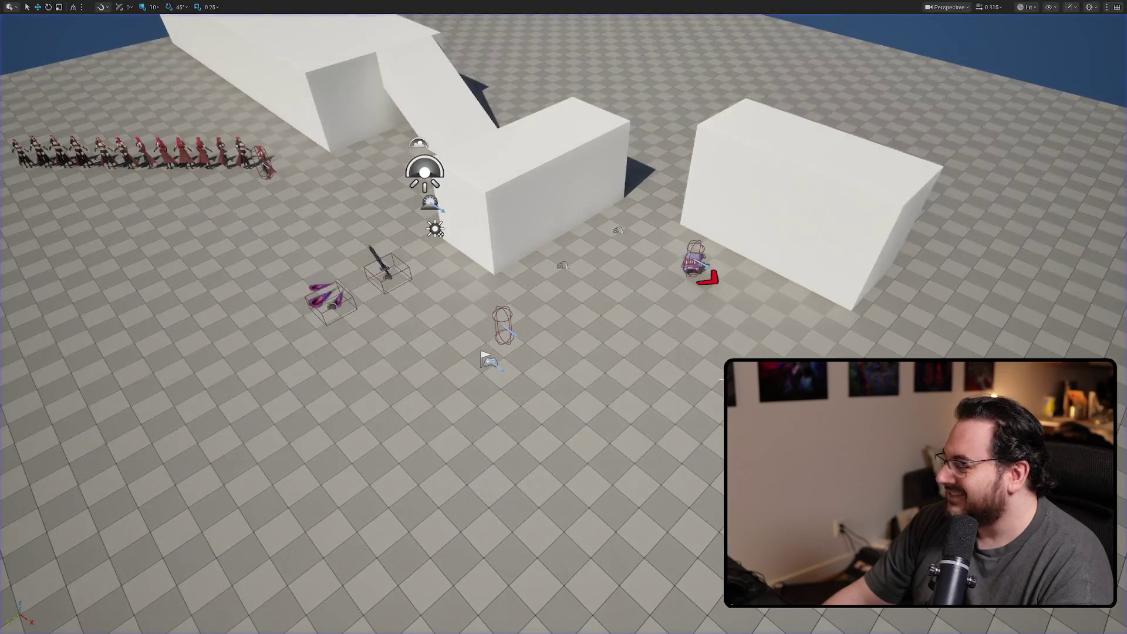
Run another play test, moving toward the purple enemy and firing repeated slash abilities at it
key("alt+p")
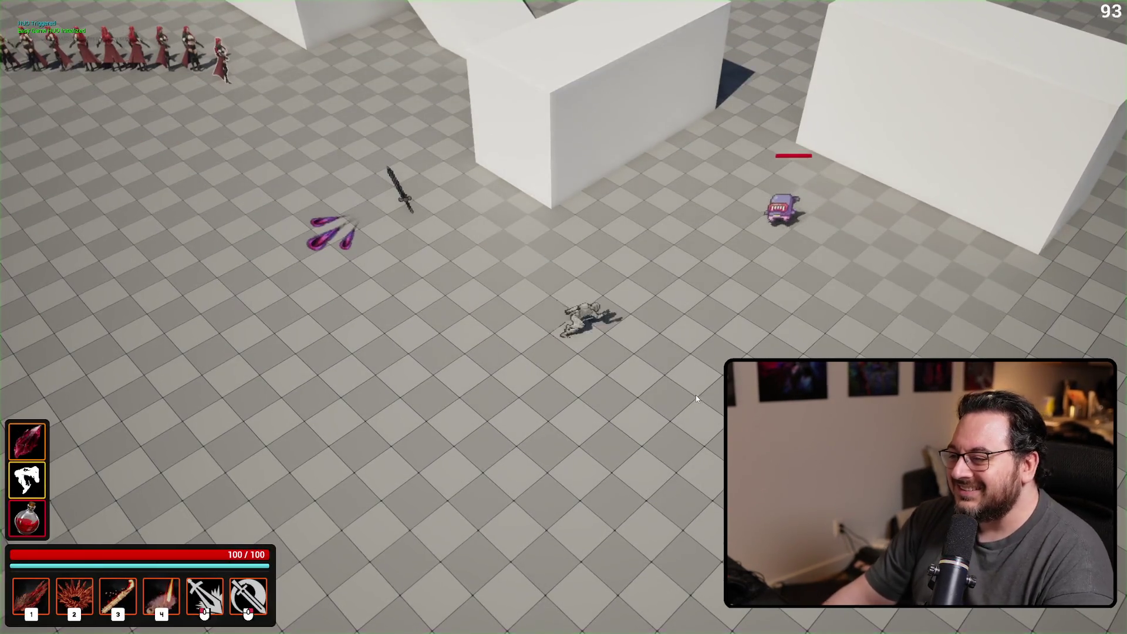
key("d")
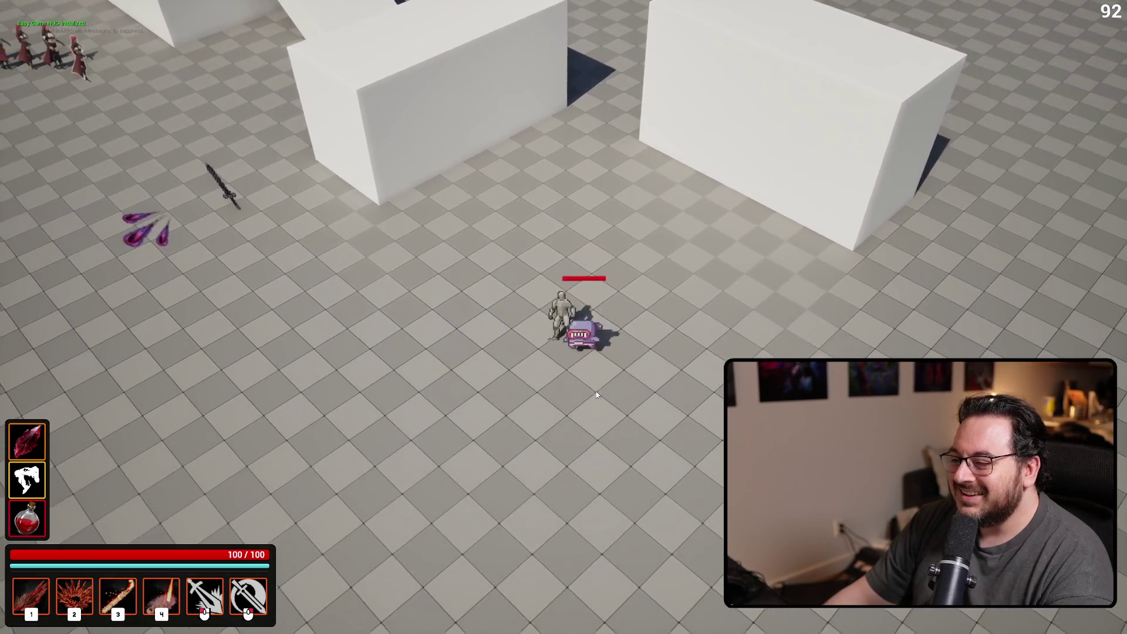
right_click(697, 404)
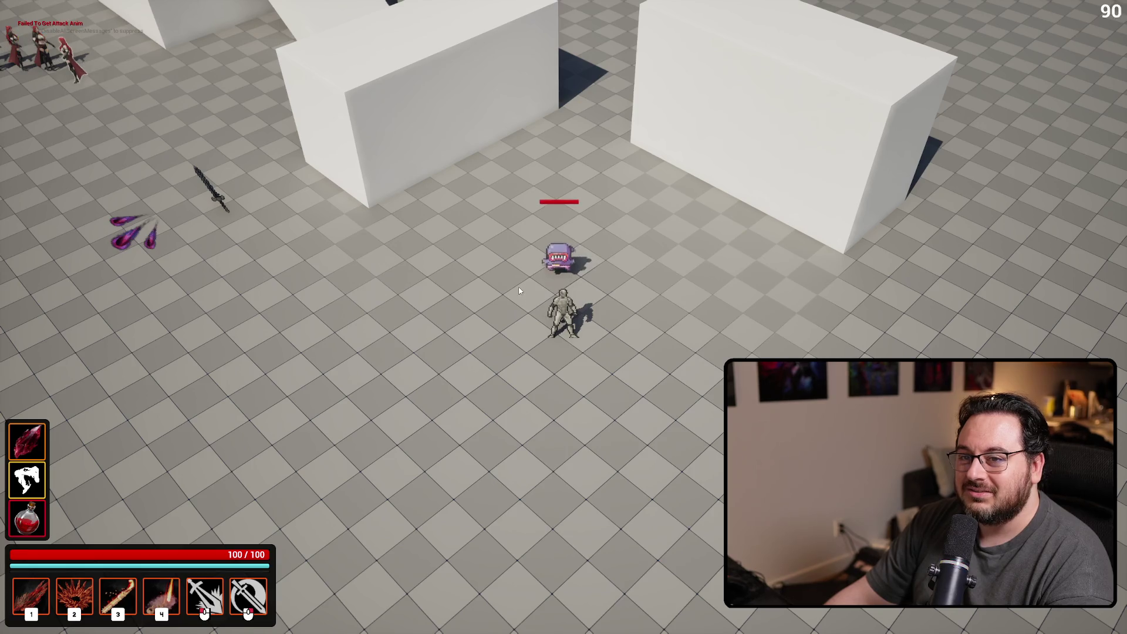
key("w")
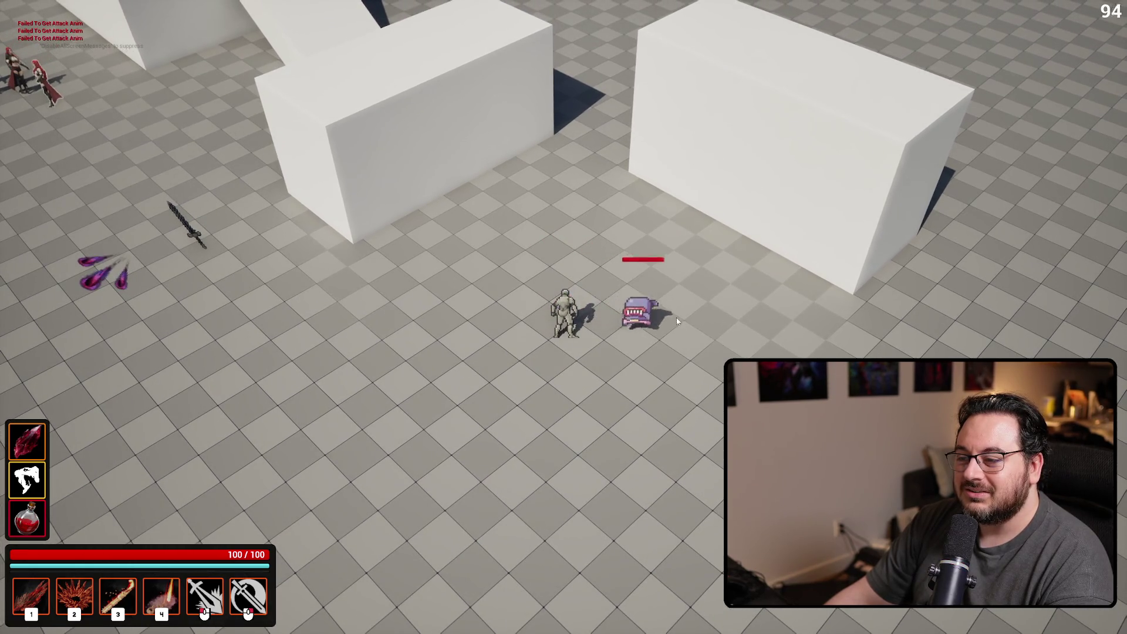
key("d")
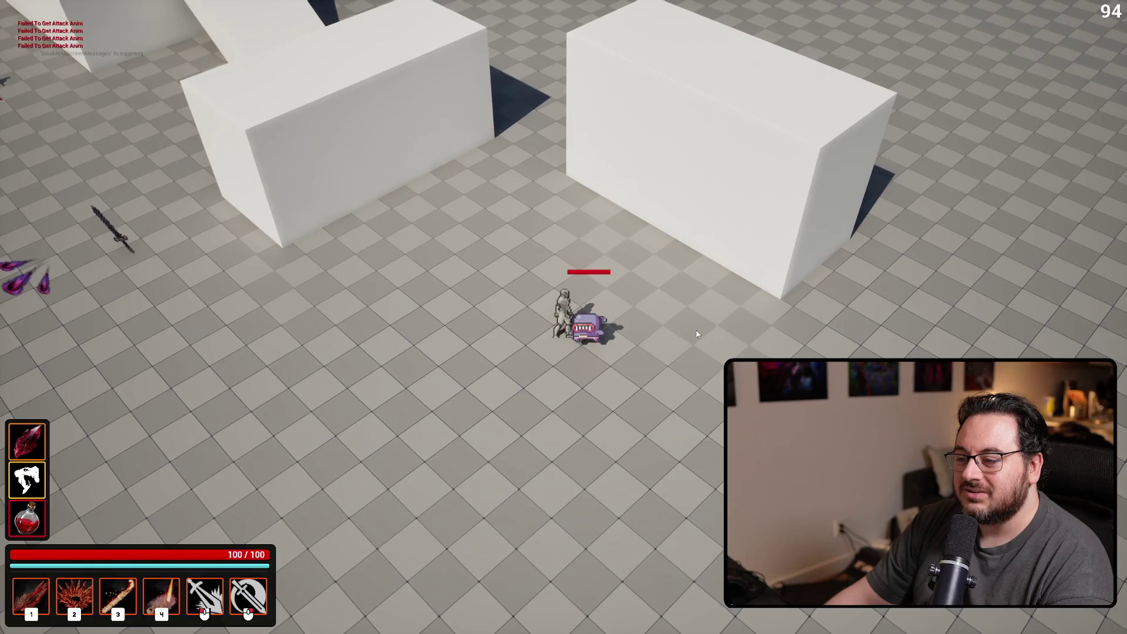
right_click(697, 334)
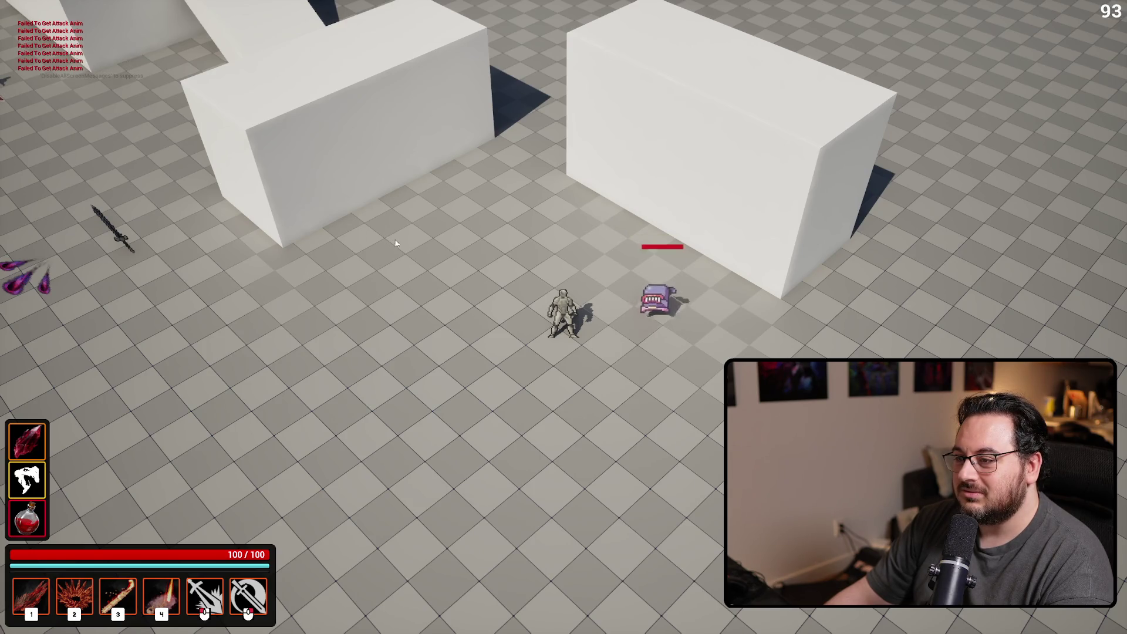
key("d")
right_click(501, 258)
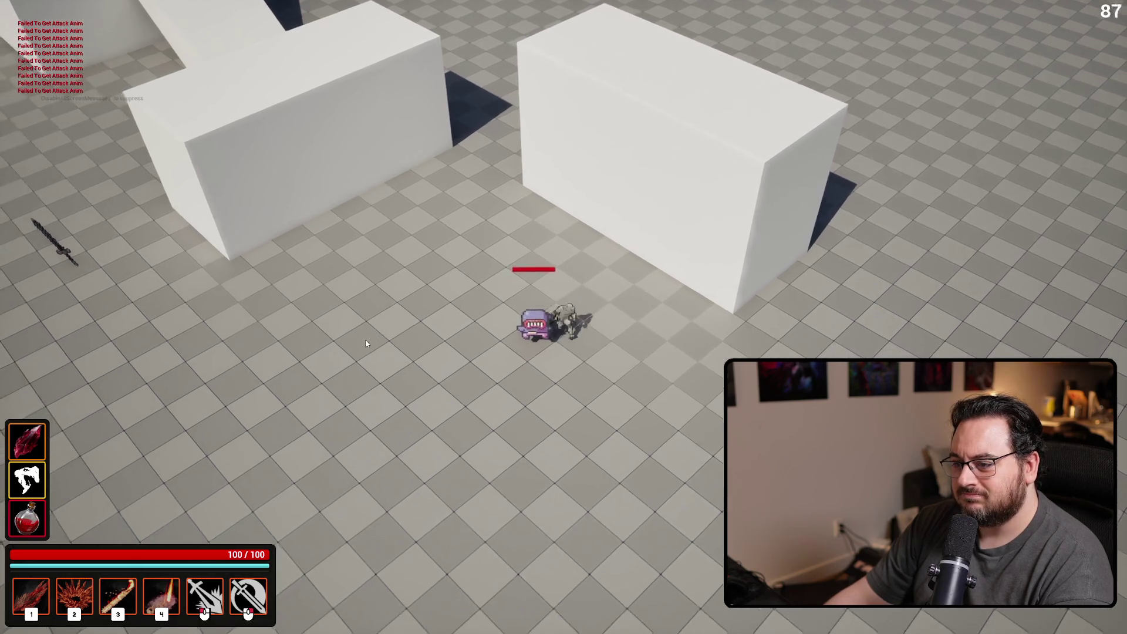
right_click(280, 321)
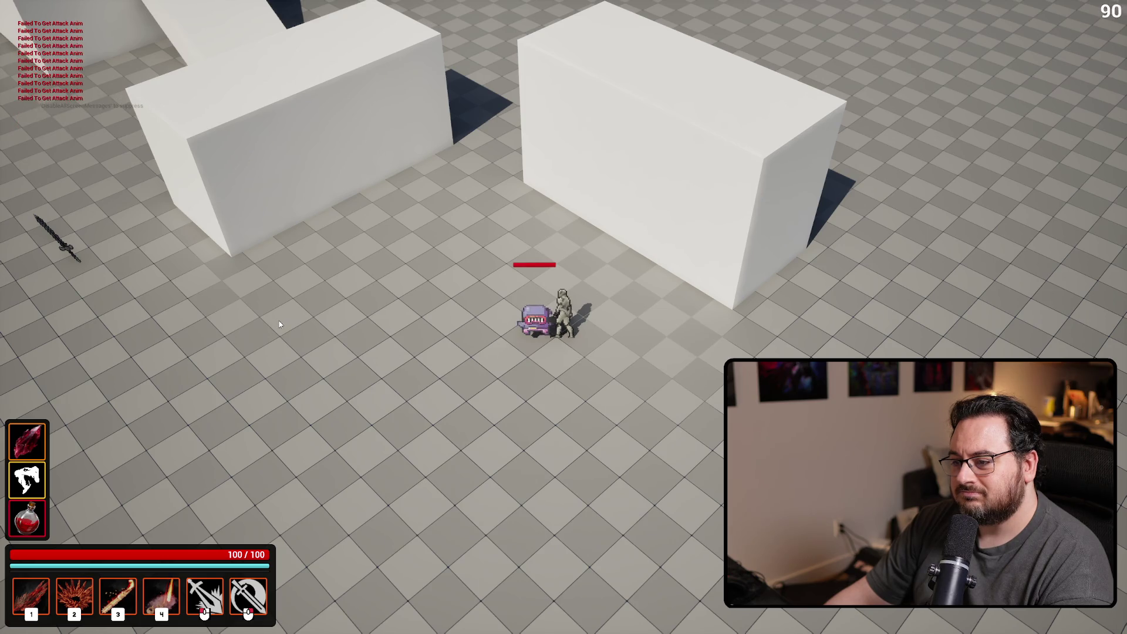
right_click(253, 322)
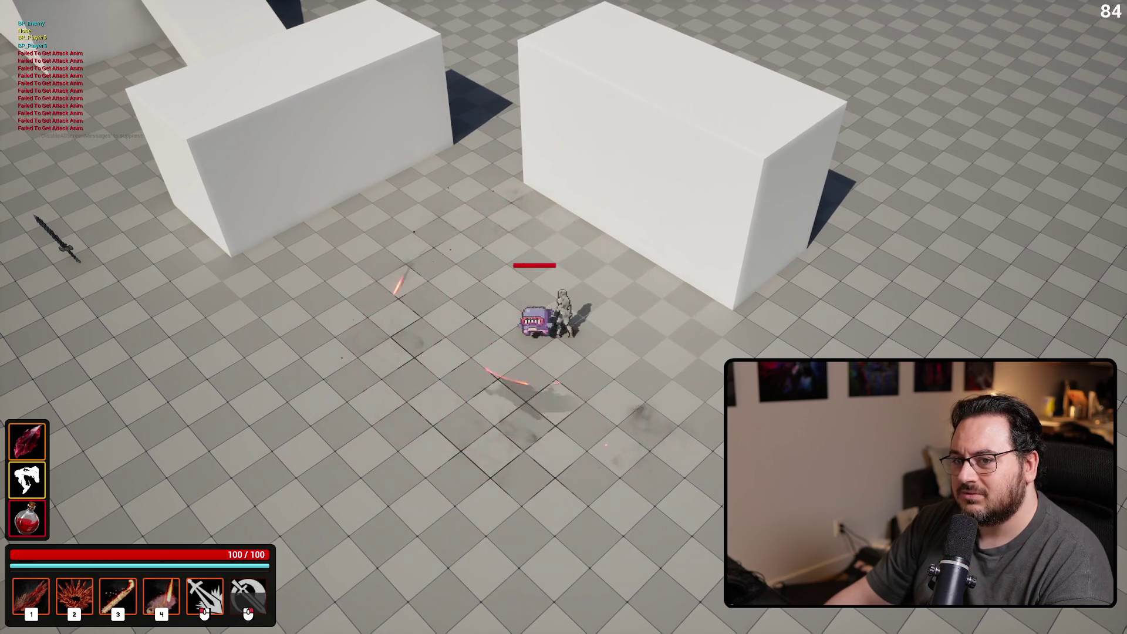
right_click(180, 266)
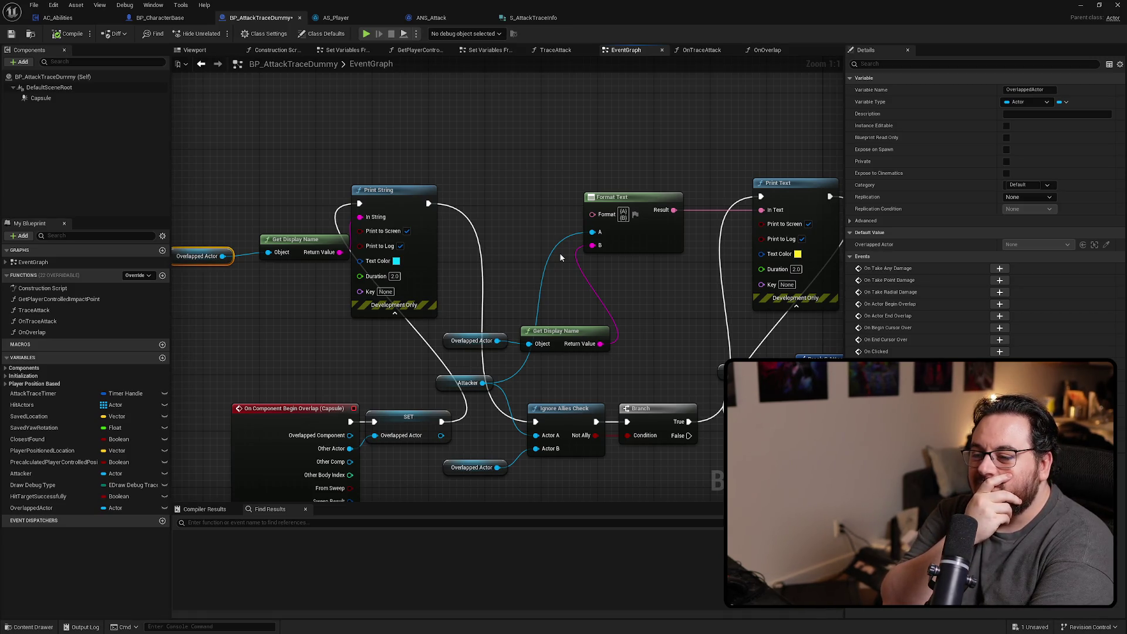
Copy the two Check Has Tag nodes and the != node from BFL_Character's IgnoreAlliesCheck function
mouse_move(562, 257)
left_mouse_down()
mouse_move(641, 280)
mouse_move(615, 161)
left_mouse_up()
left_click(530, 224)
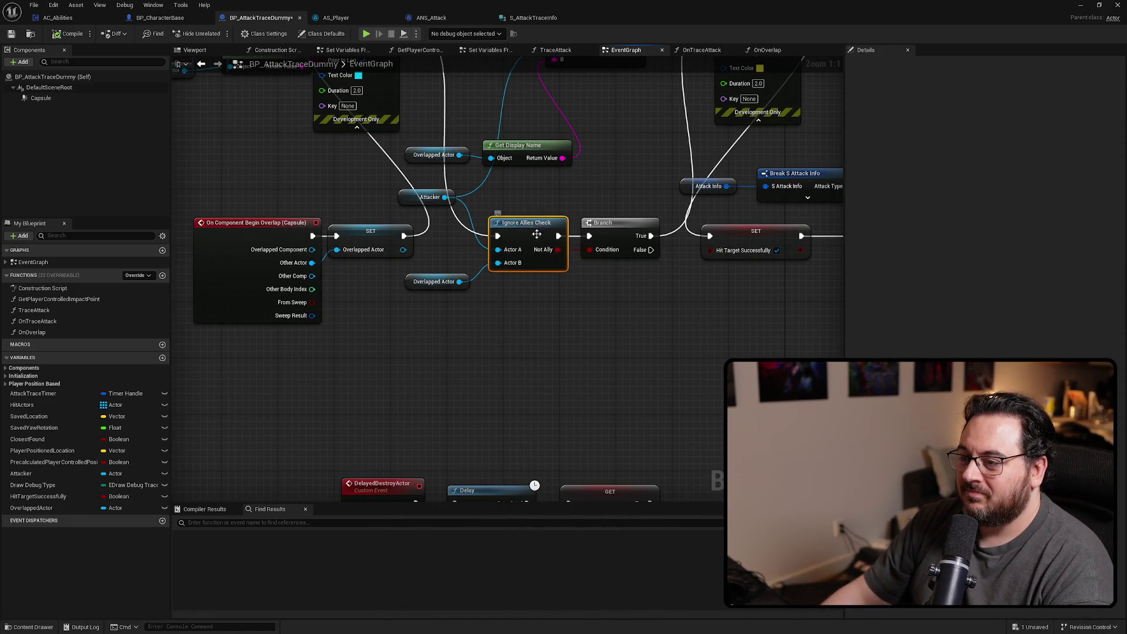
double_click(552, 229)
left_click_drag(512, 236, 637, 176)
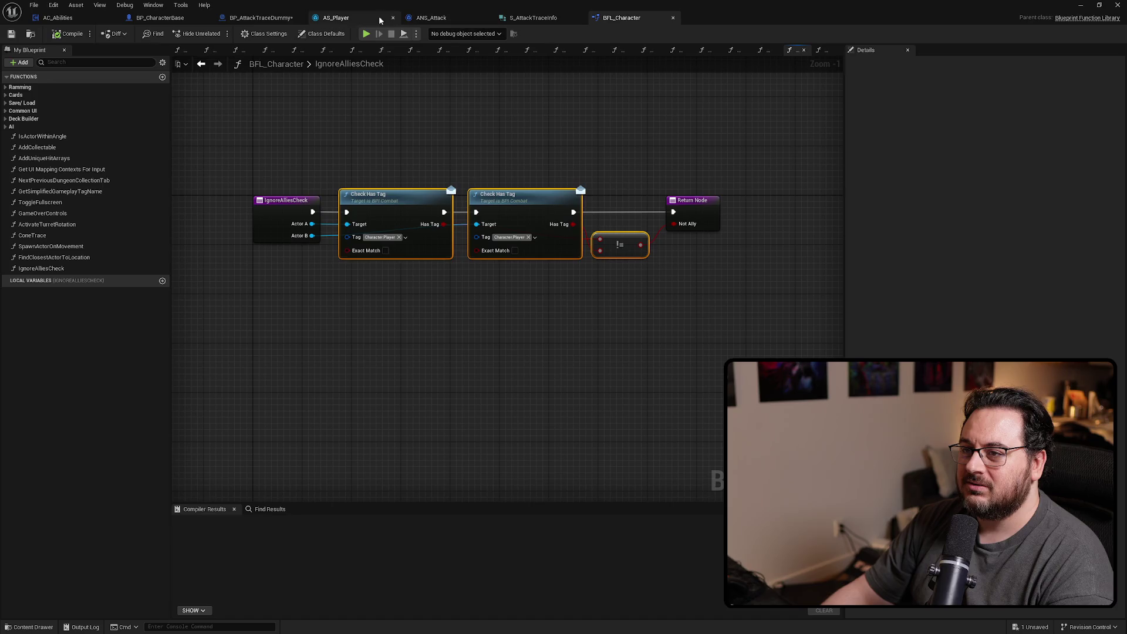
Paste them into BP_AttackTraceDummy's EventGraph, wiring SET exec, Attacker and Overlapped Actor into them
left_click(429, 19)
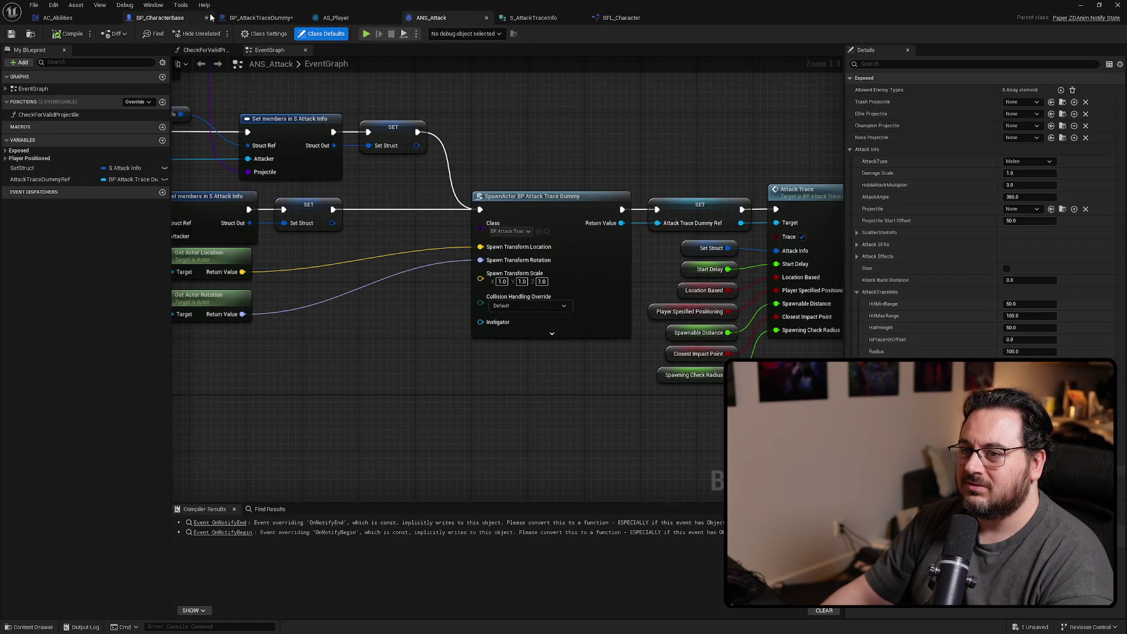
left_click(256, 20)
key("ctrl+v")
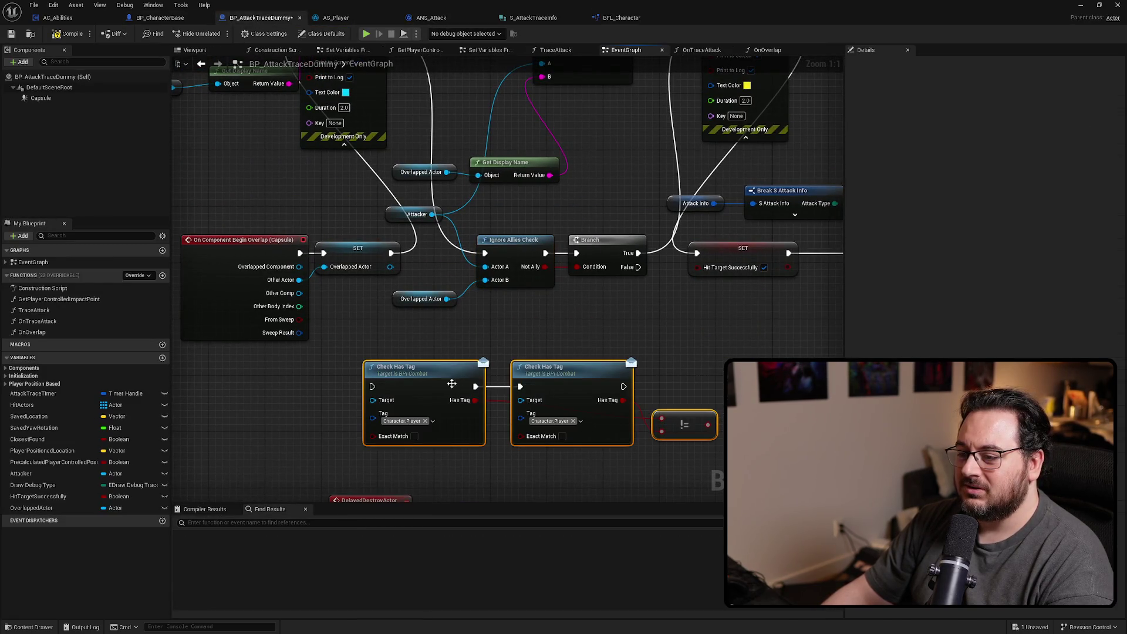
left_click_drag(435, 385, 533, 365)
left_click_drag(485, 253, 471, 365)
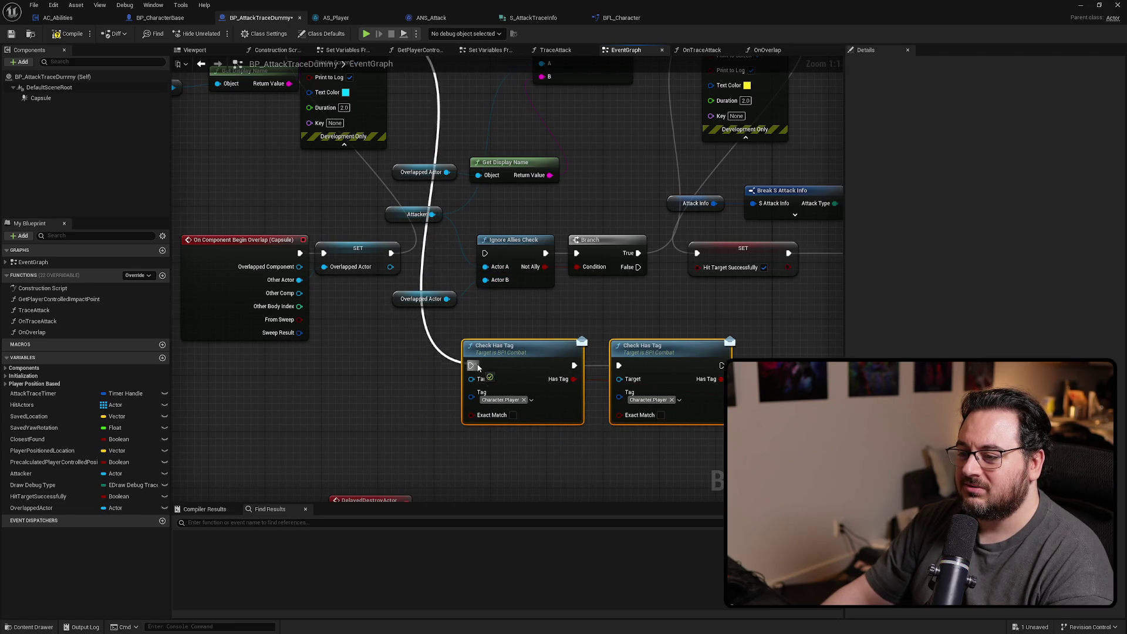
mouse_move(434, 219)
left_mouse_down()
mouse_move(479, 385)
mouse_move(566, 329)
mouse_move(545, 353)
left_mouse_up()
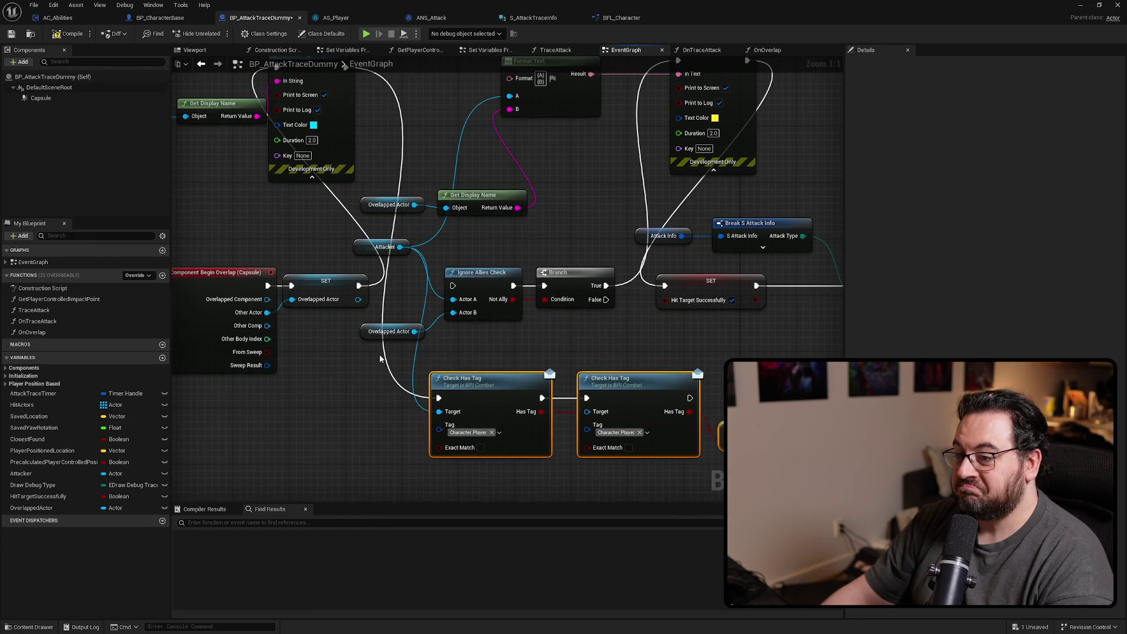
left_click_drag(413, 332, 587, 412)
mouse_move(804, 430)
left_mouse_down()
mouse_move(707, 413)
mouse_move(446, 282)
mouse_move(547, 302)
mouse_move(685, 390)
mouse_move(673, 398)
left_mouse_up()
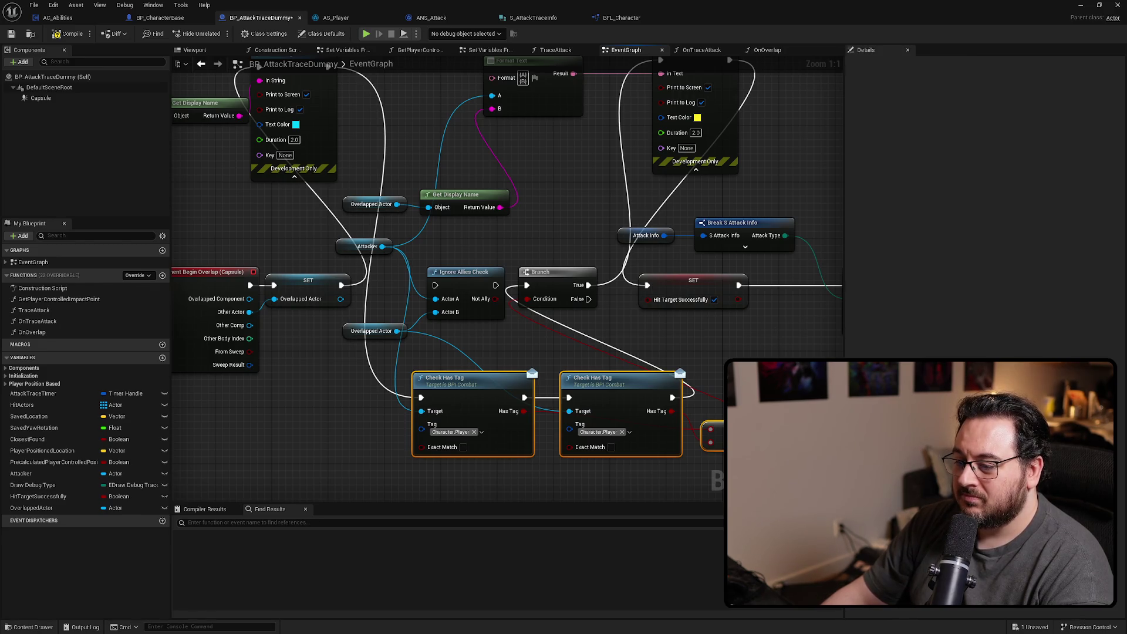
left_click_drag(764, 364, 713, 337)
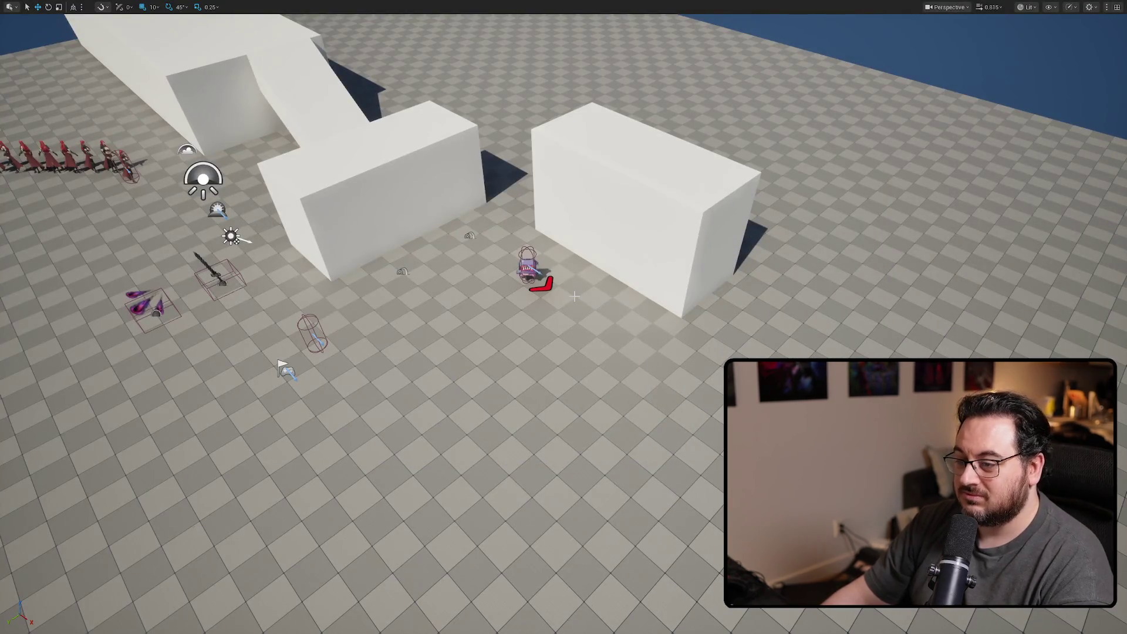
key("alt+p")
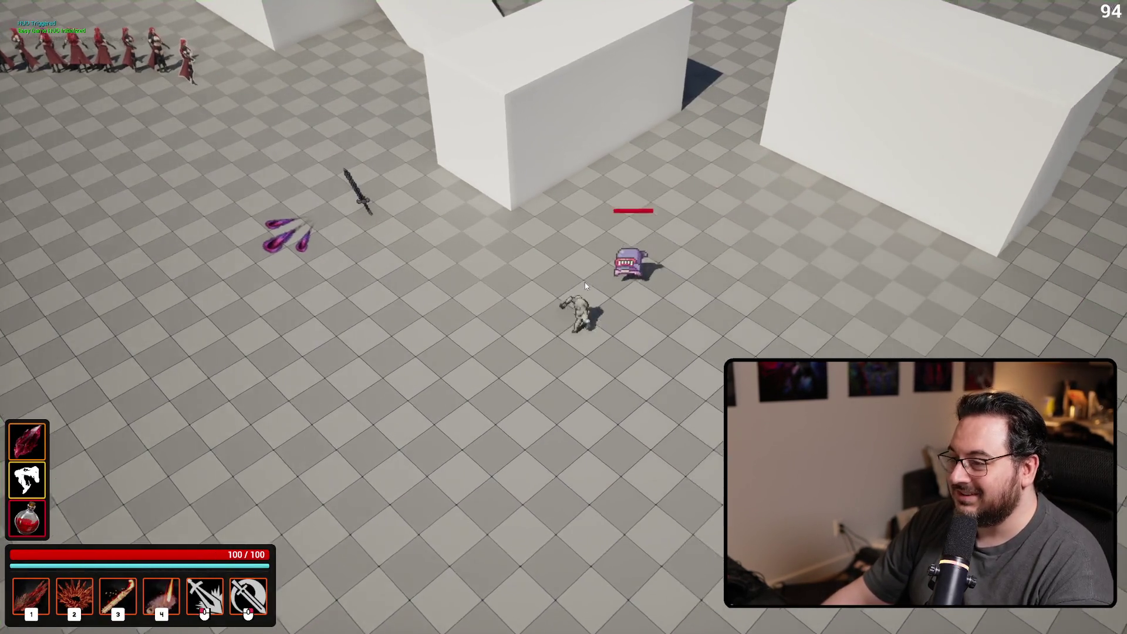
left_click(585, 283)
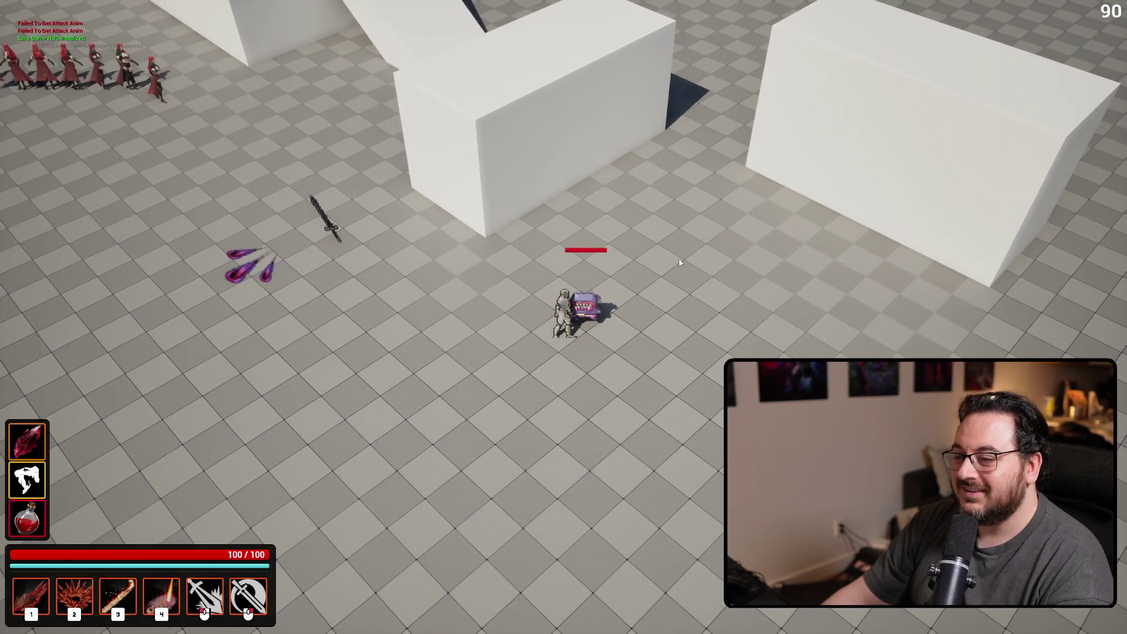
right_click(755, 187)
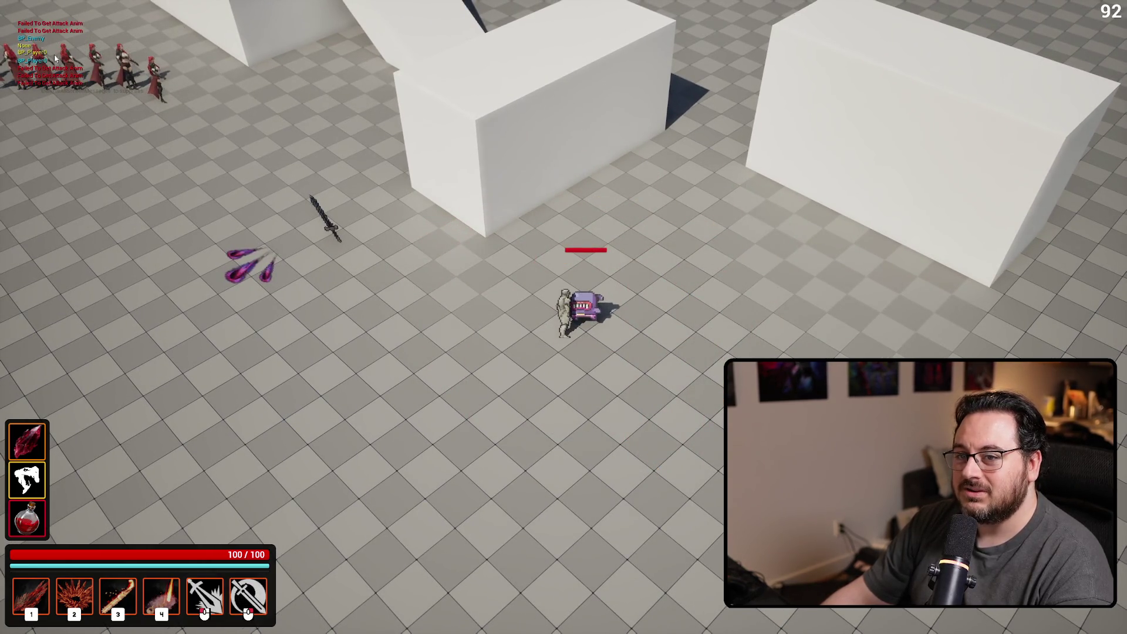
right_click(676, 69)
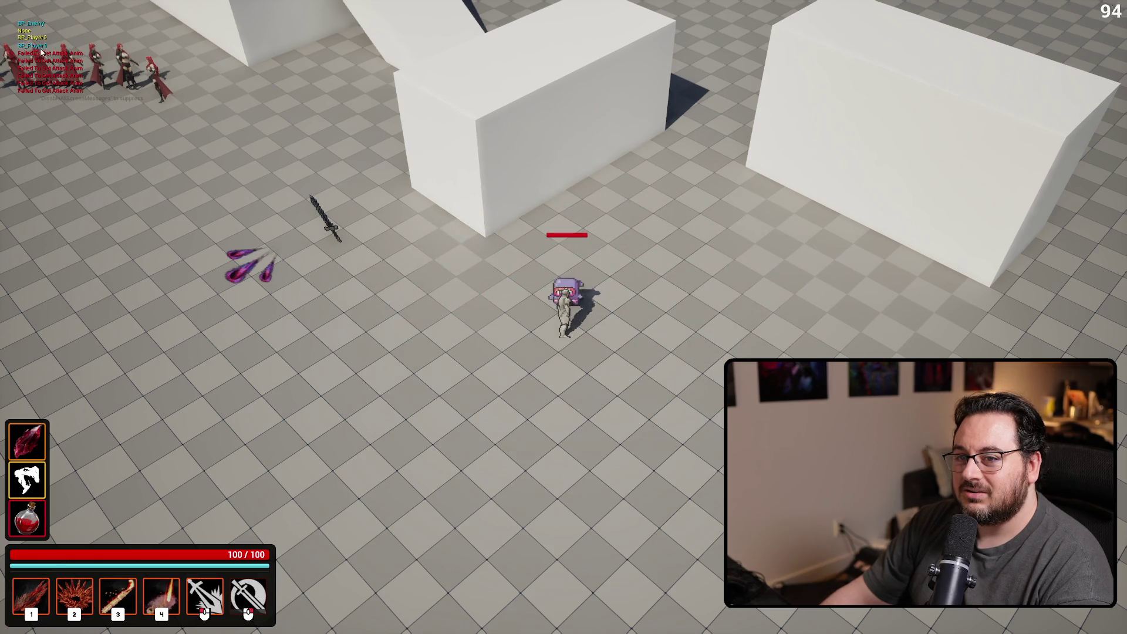
right_click(540, 86)
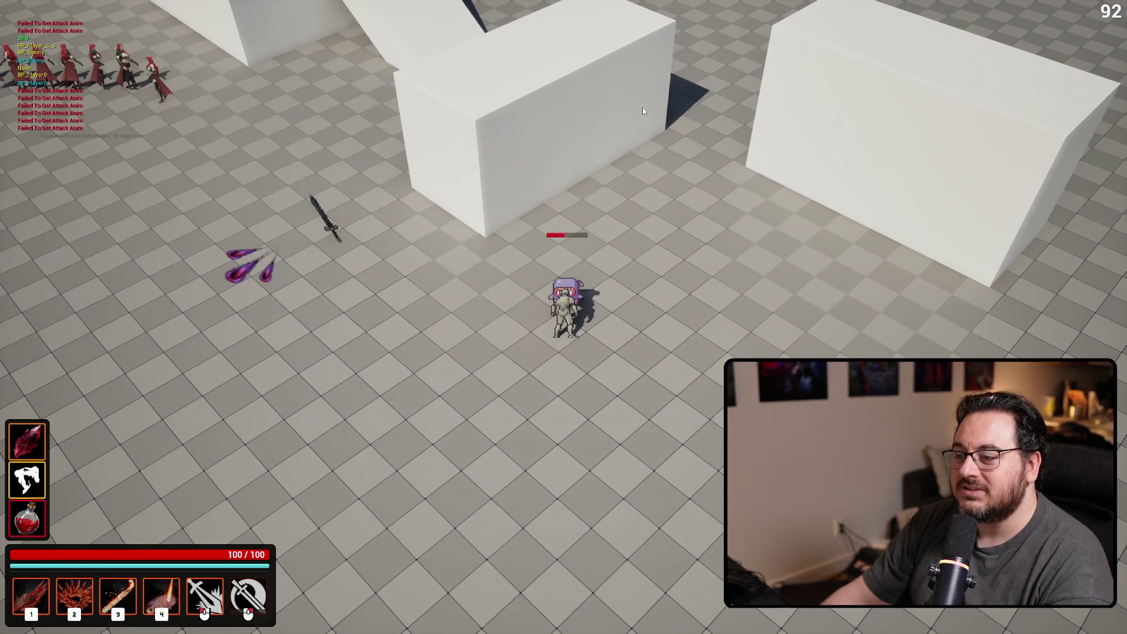
right_click(658, 109)
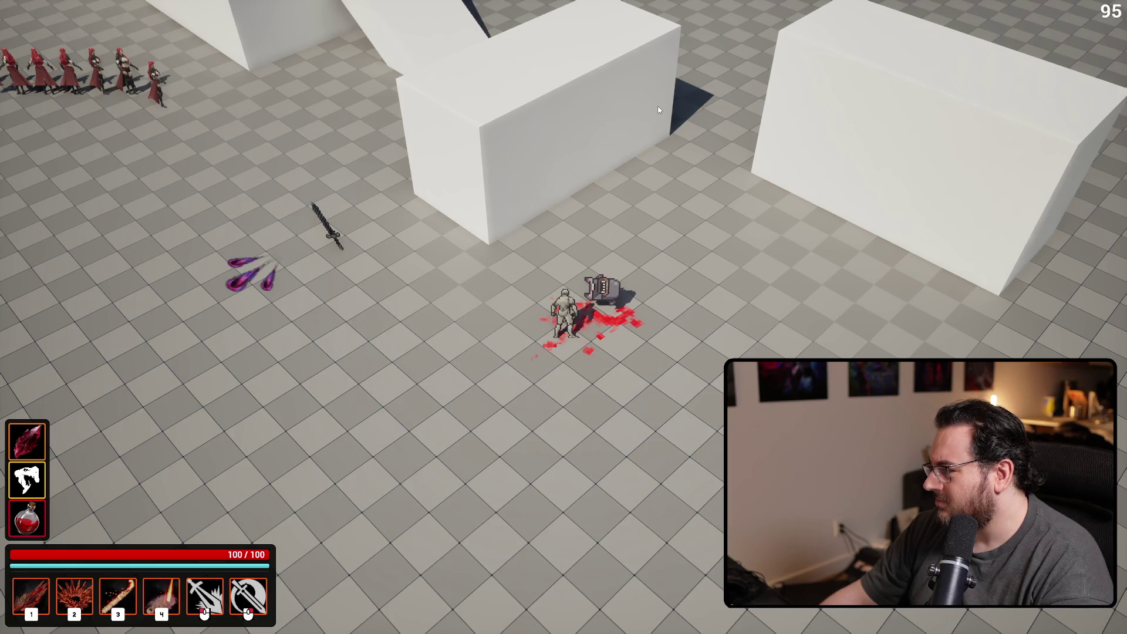
key("Escape")
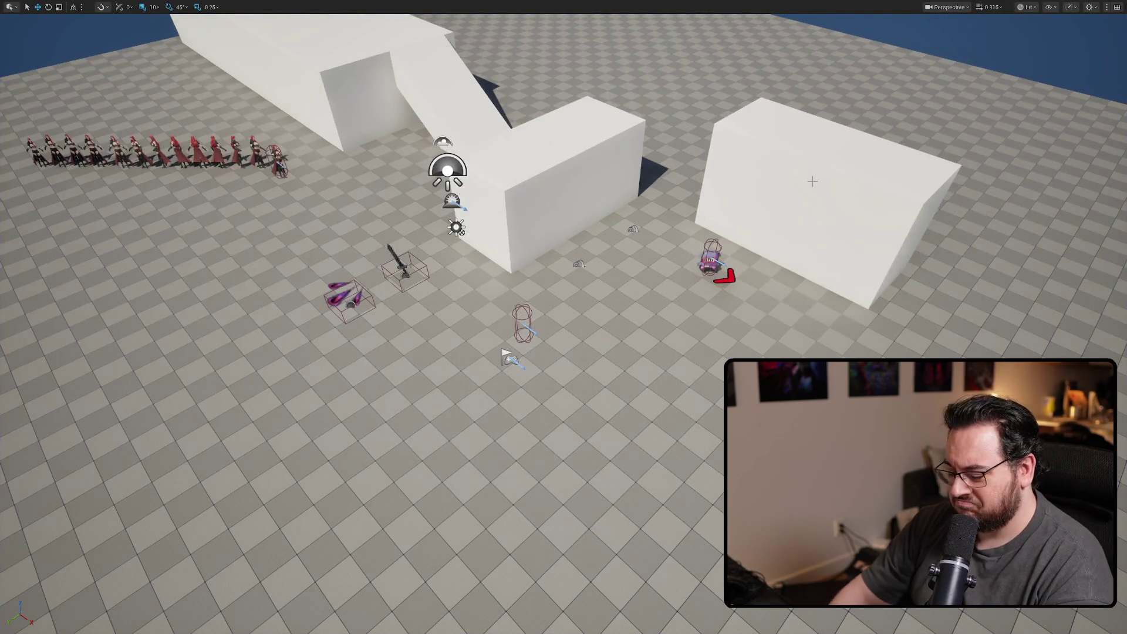
Play-test slash and melee attacks against the dummy enemy, then stop the session
key("alt+p")
right_click(731, 160)
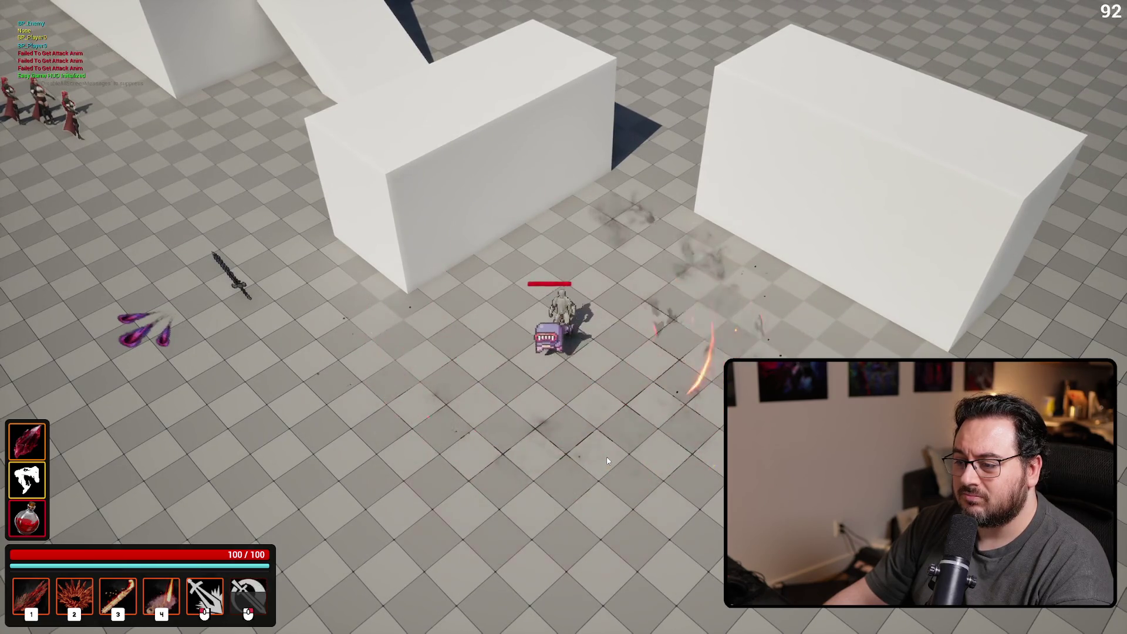
left_click(350, 410)
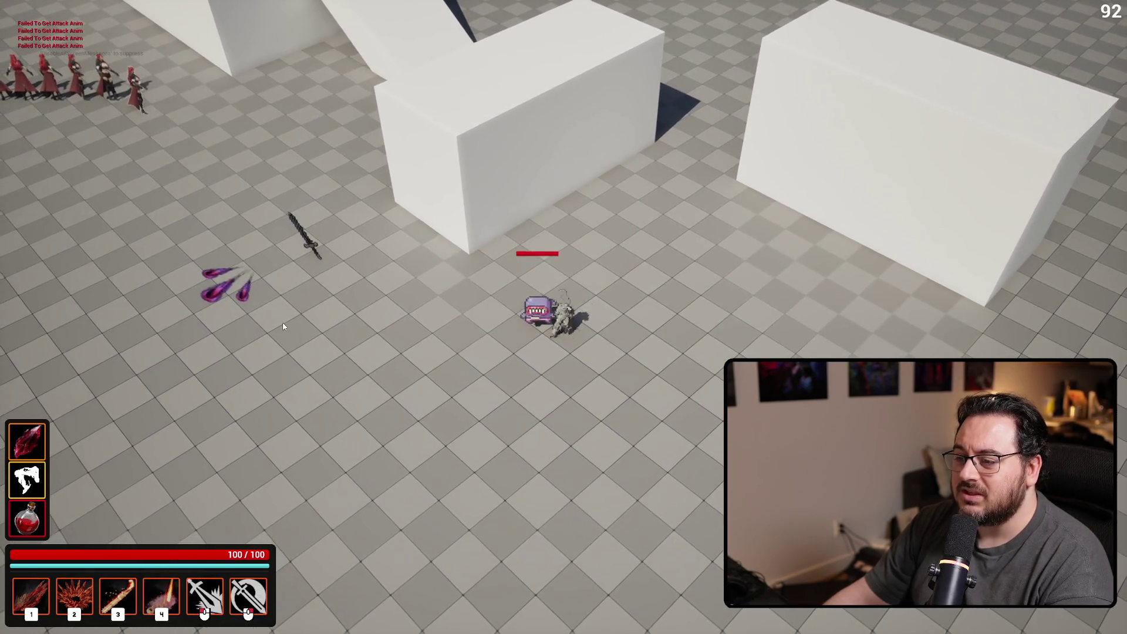
right_click(272, 317)
right_click(270, 319)
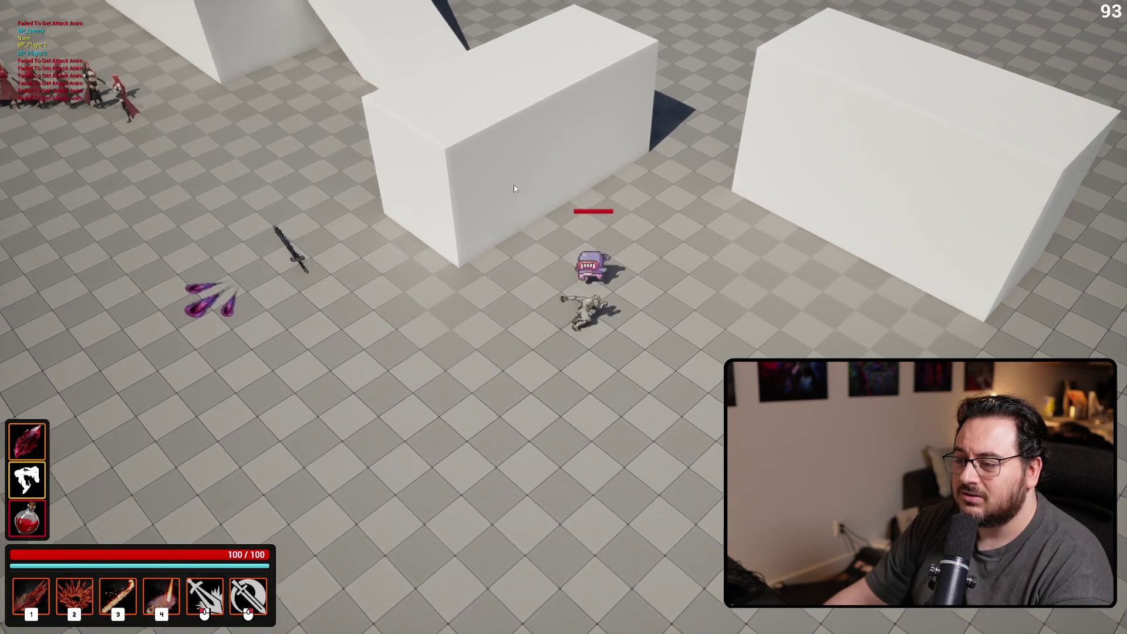
right_click(388, 466)
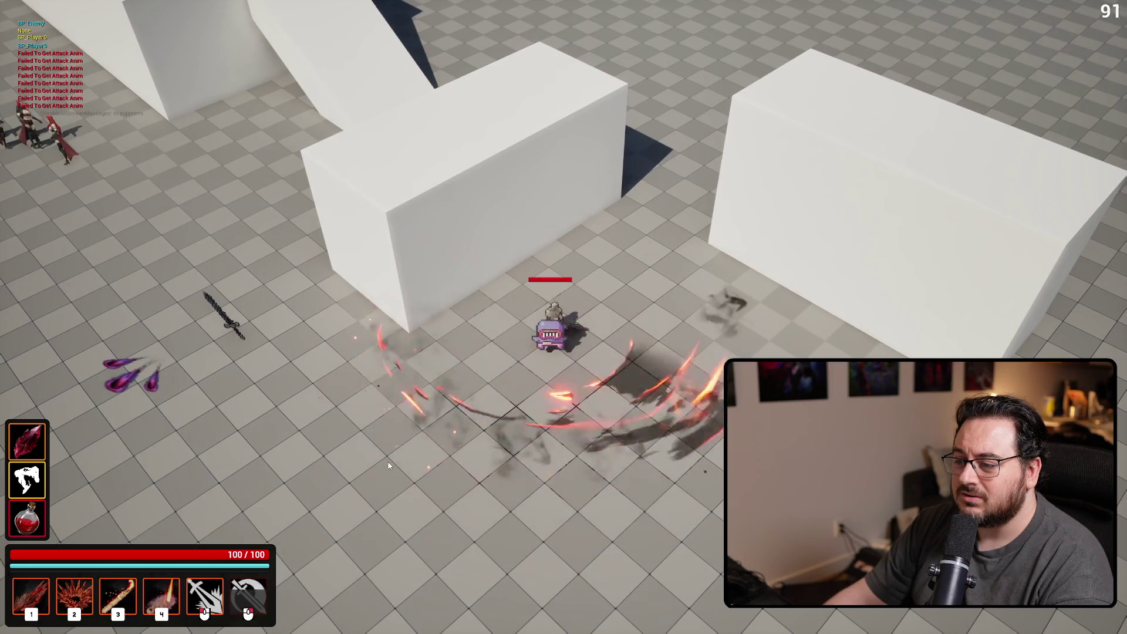
left_click(389, 466)
right_click(388, 466)
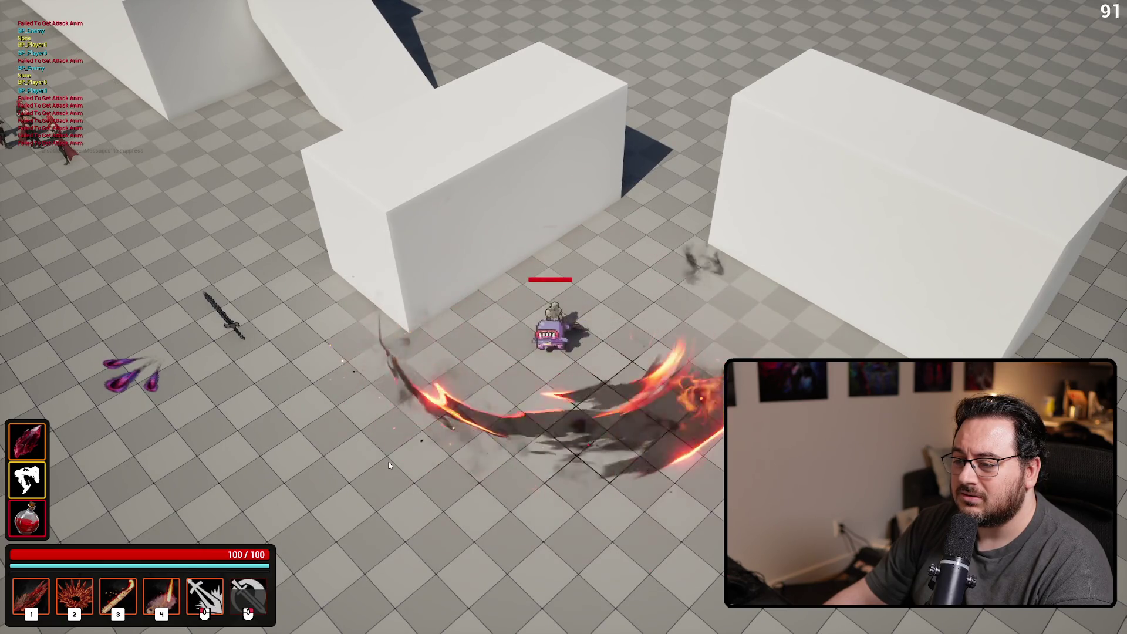
left_click(388, 466)
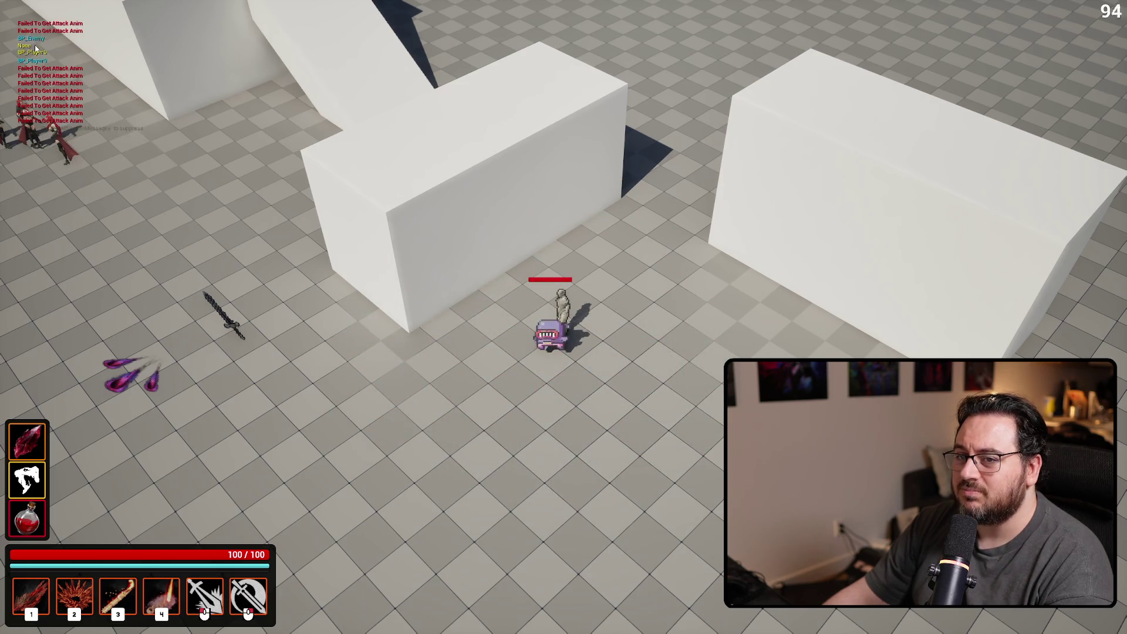
key("Escape")
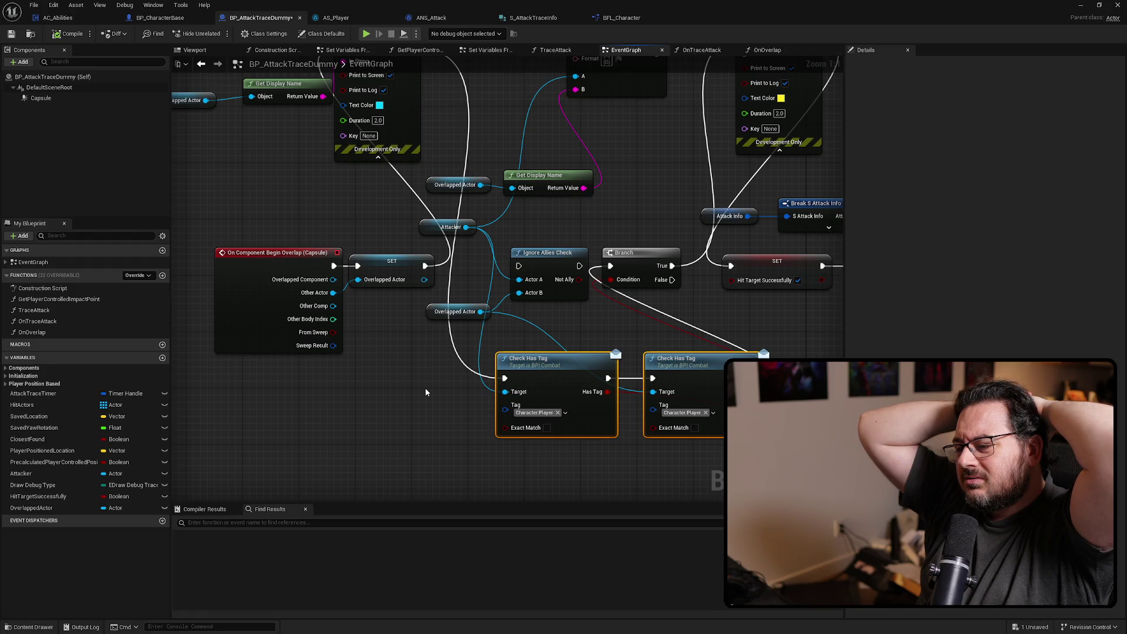
Delete the Overlapped Actor, Get Display Name and Format Text debug nodes
left_click_drag(385, 406, 258, 377)
mouse_move(422, 138)
left_mouse_down()
mouse_move(428, 270)
mouse_move(547, 257)
left_mouse_up()
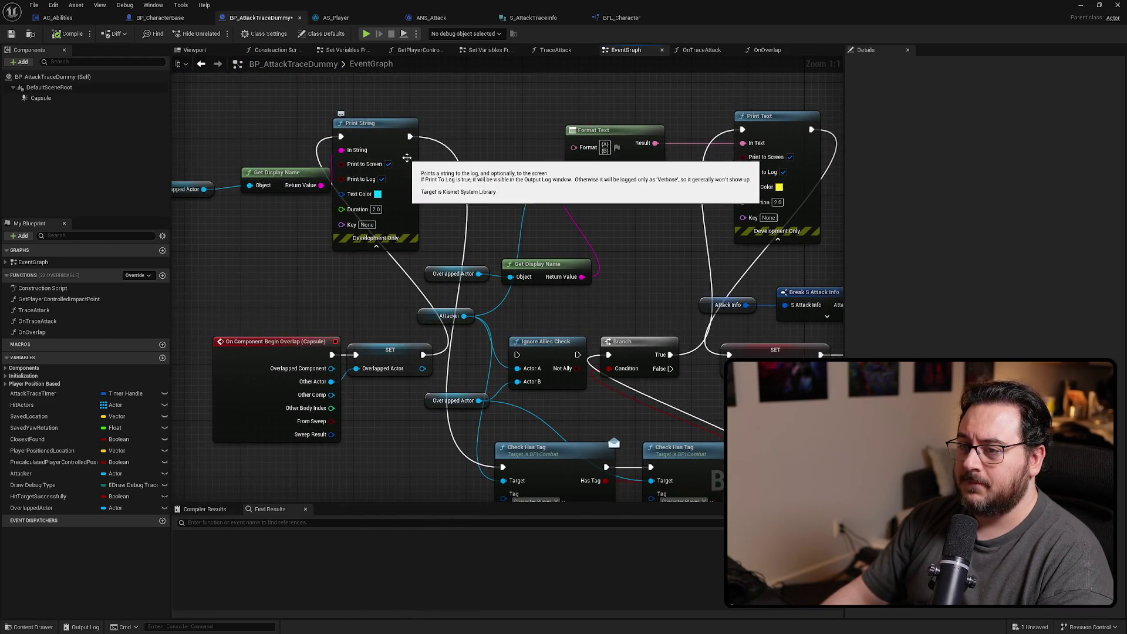
left_click_drag(542, 196, 456, 185)
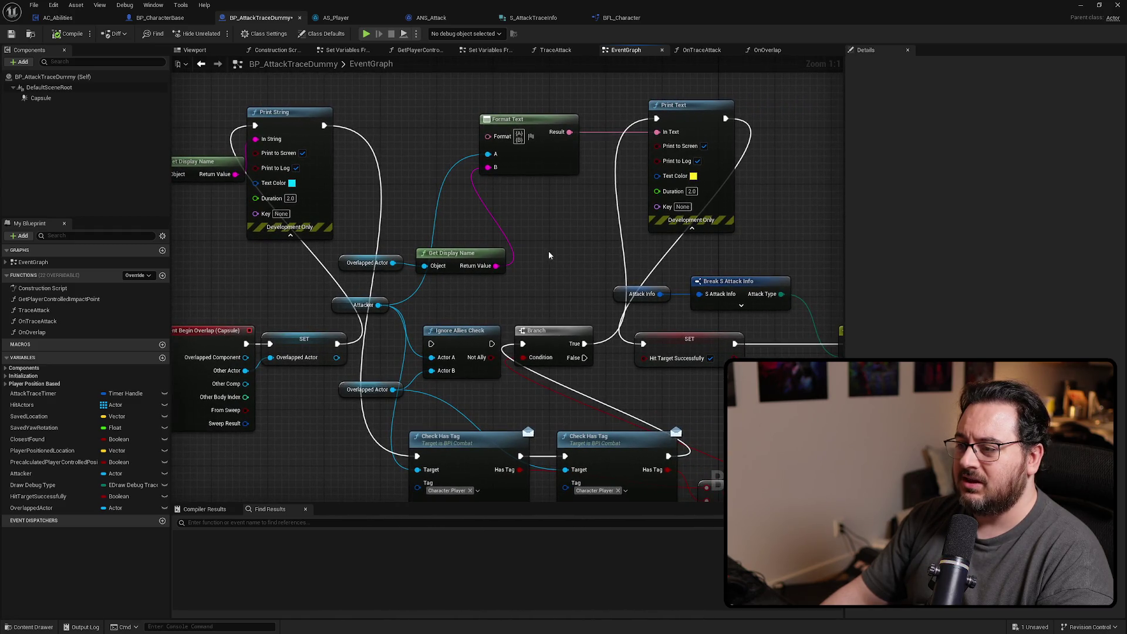
left_click_drag(585, 344, 564, 215)
mouse_move(514, 92)
left_mouse_down()
mouse_move(440, 273)
mouse_move(367, 272)
mouse_move(395, 268)
left_mouse_up()
key("Delete")
Remove the remaining display-name nodes, wire both Has Tag results into Format Text A and B, and compile
left_click_drag(512, 256, 493, 234)
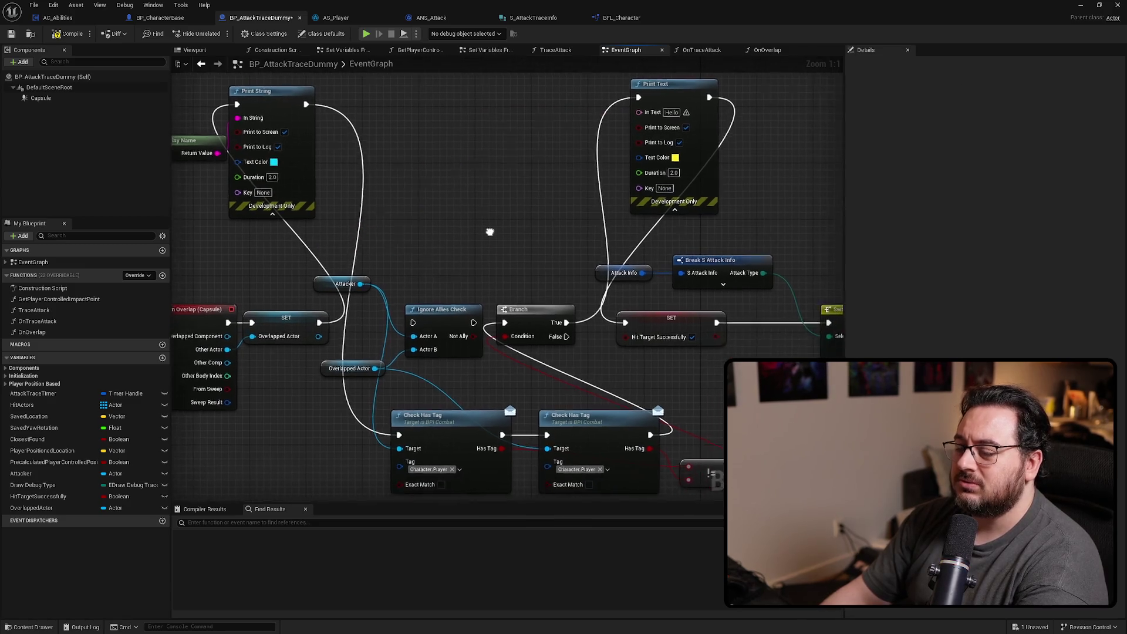
scroll(480, 227, "down", 2)
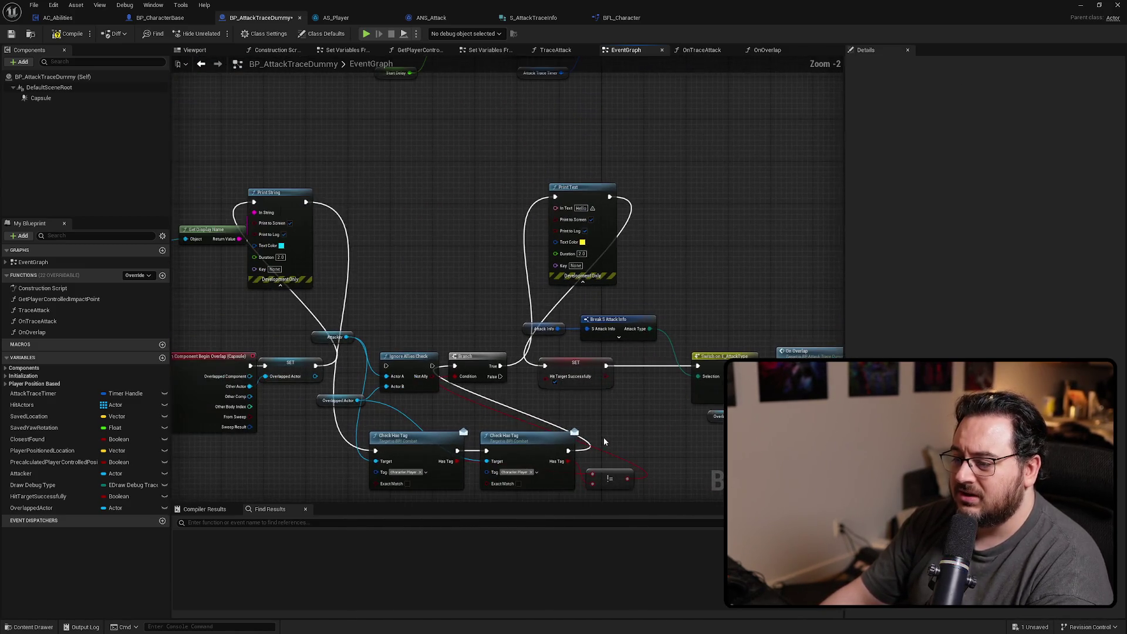
mouse_move(565, 461)
left_mouse_down()
mouse_move(464, 221)
mouse_move(559, 213)
left_mouse_up()
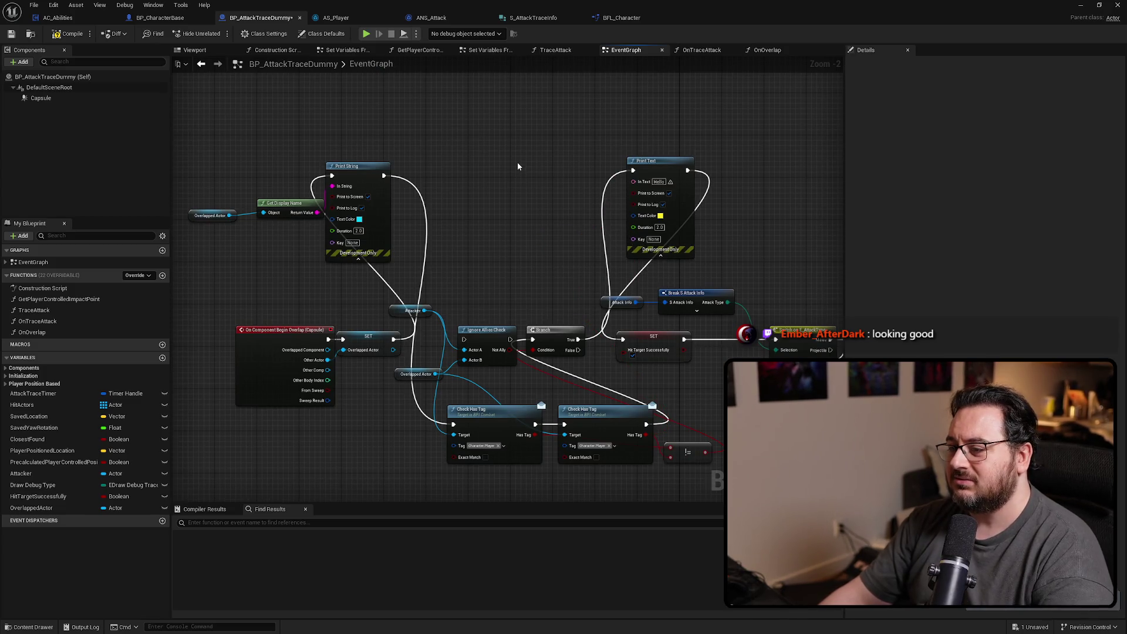
scroll(528, 169, "up", 2)
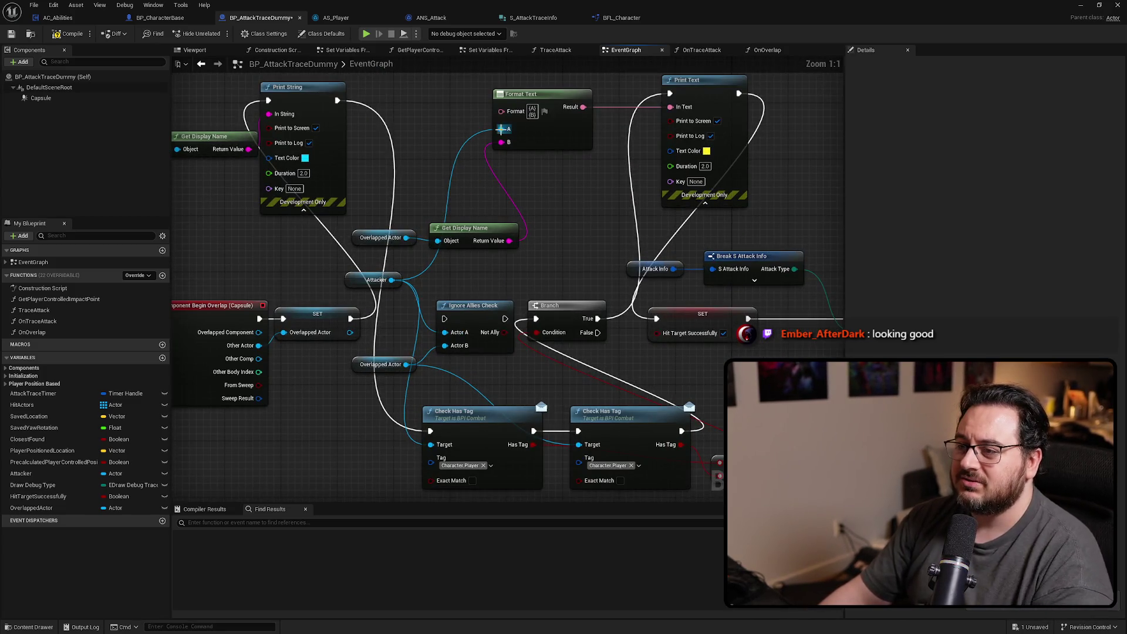
left_click_drag(522, 215, 350, 251)
key("Delete")
mouse_move(533, 444)
left_mouse_down()
mouse_move(531, 176)
mouse_move(499, 129)
left_mouse_up()
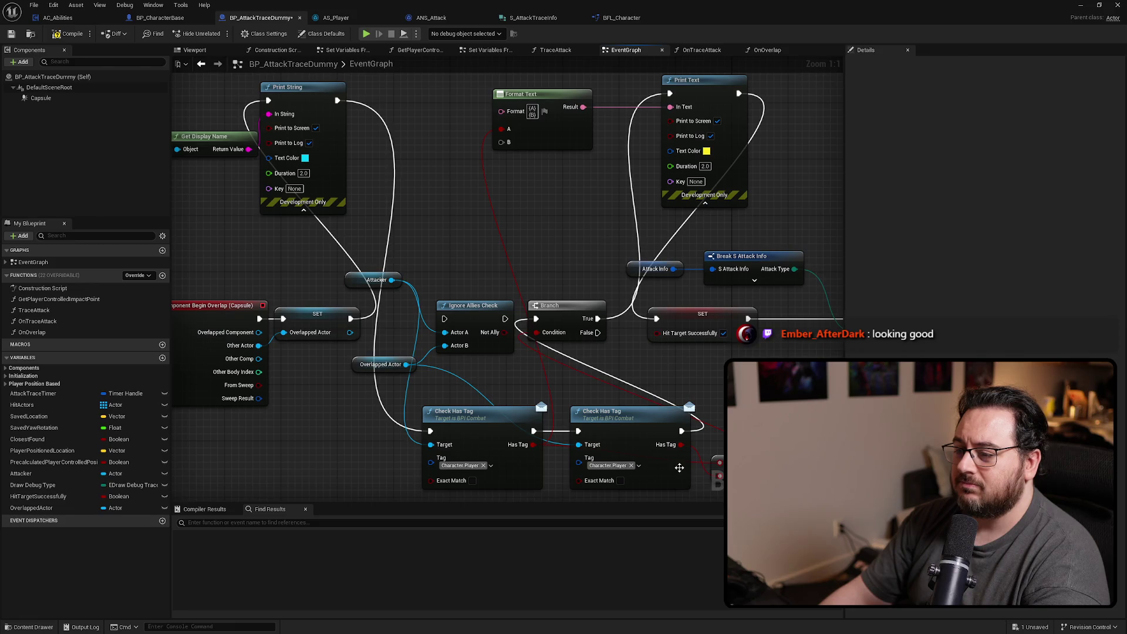
left_click_drag(681, 445, 509, 146)
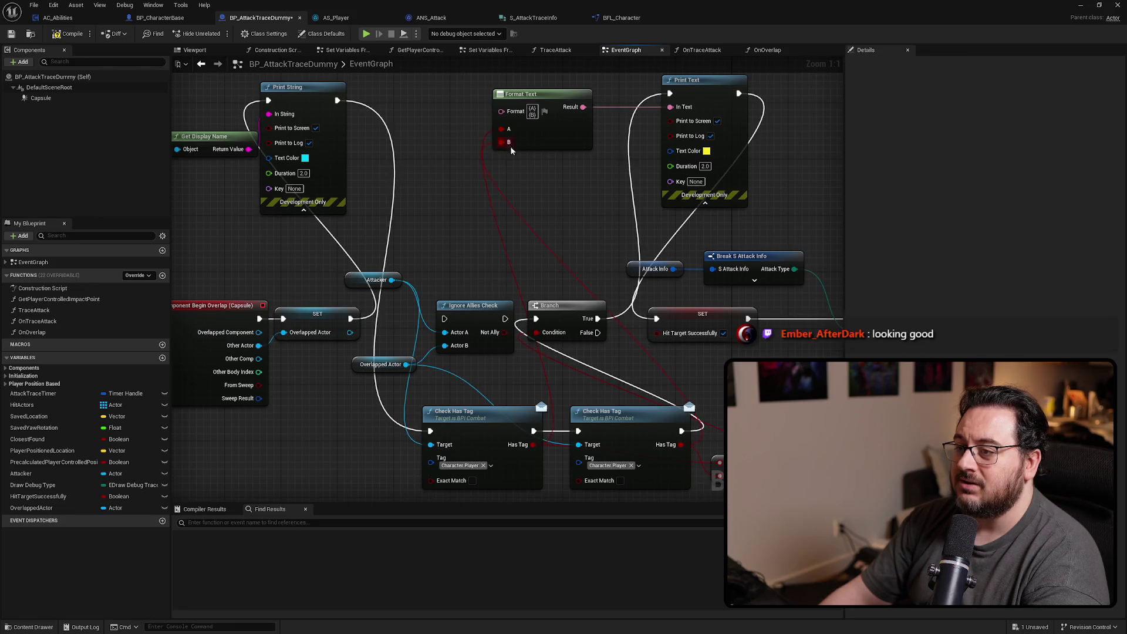
left_click(69, 35)
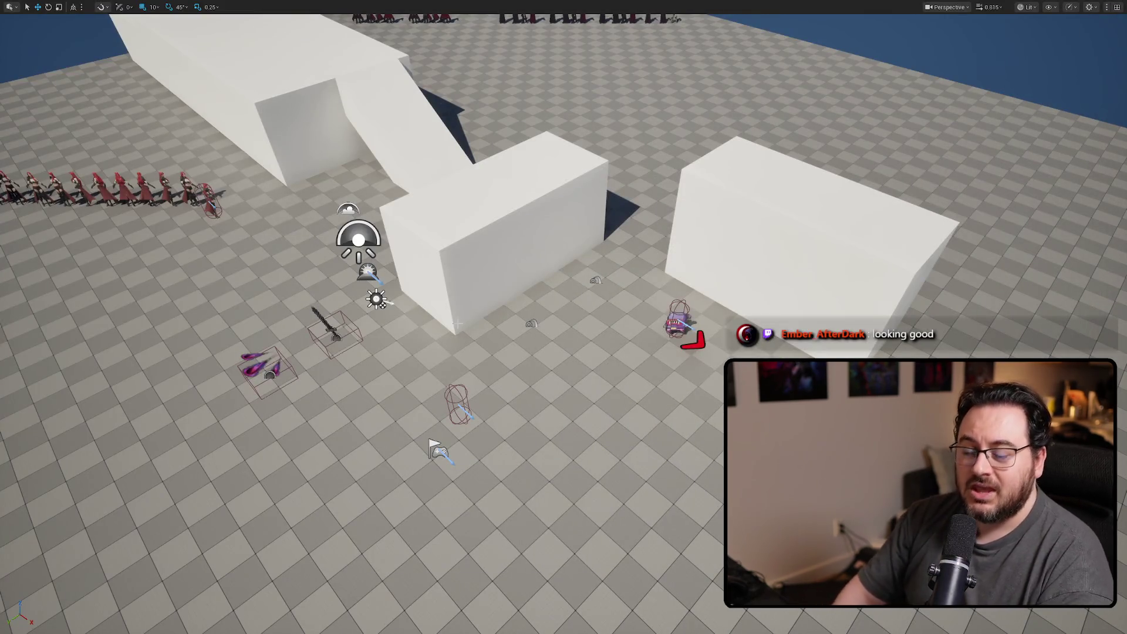
Play-test repeated slash attacks on the purple dummy to check the tag debug output
key("alt+p")
left_click(643, 232)
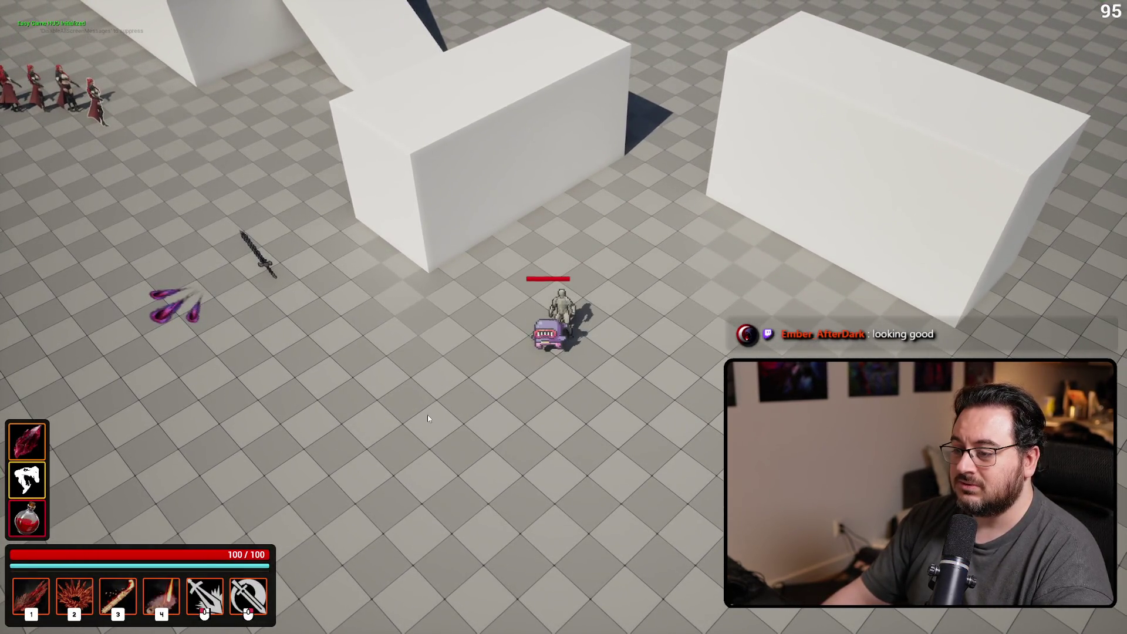
right_click(428, 418)
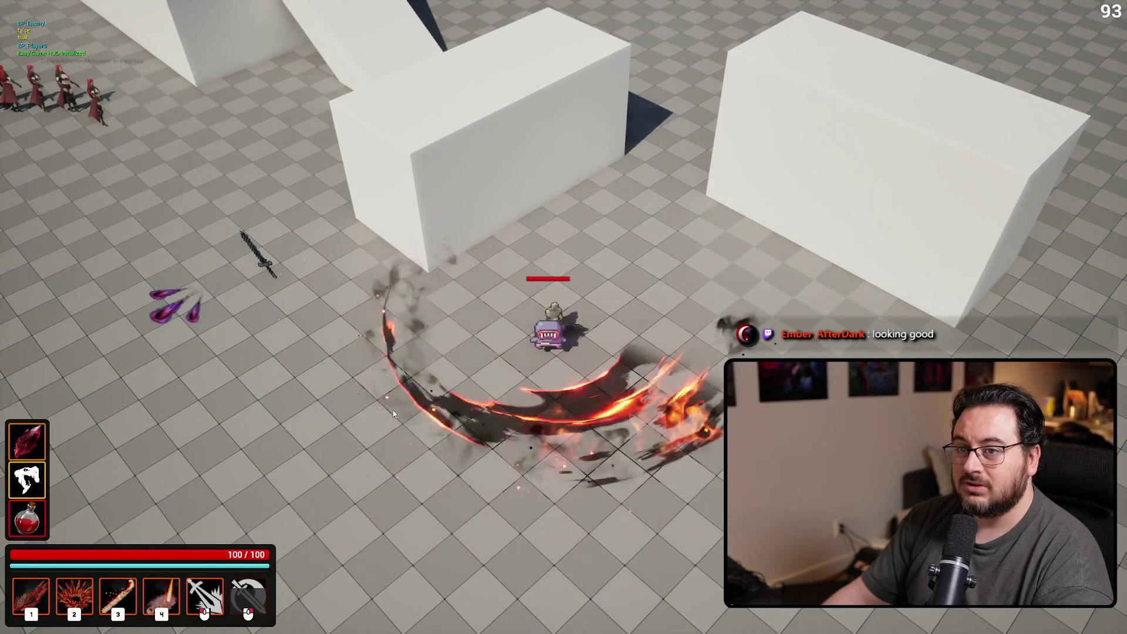
left_click(518, 67)
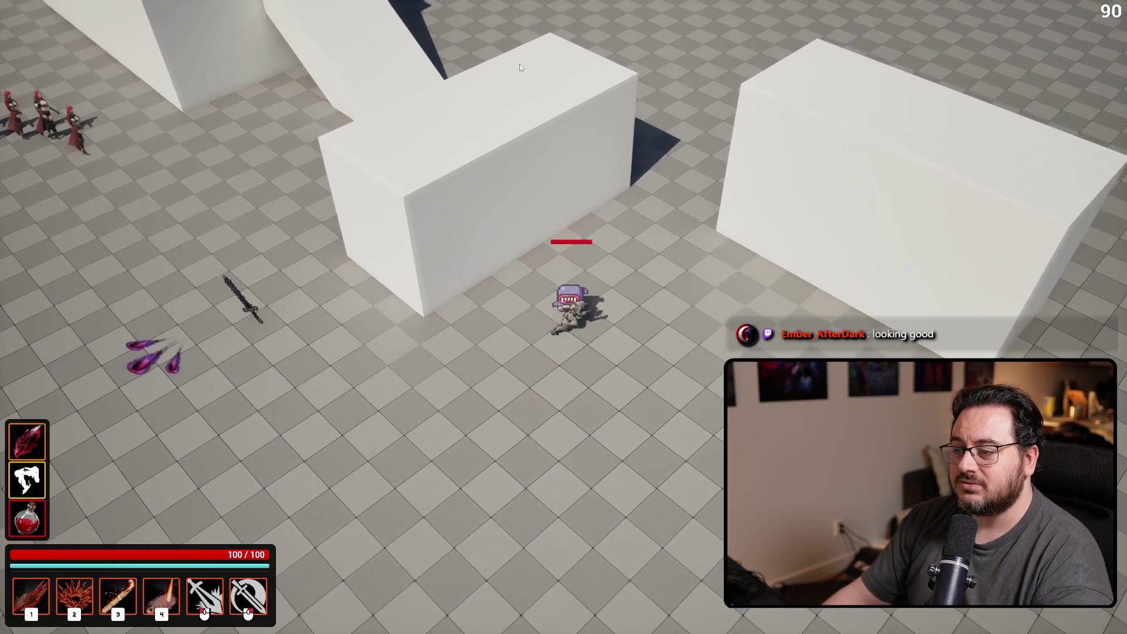
right_click(593, 47)
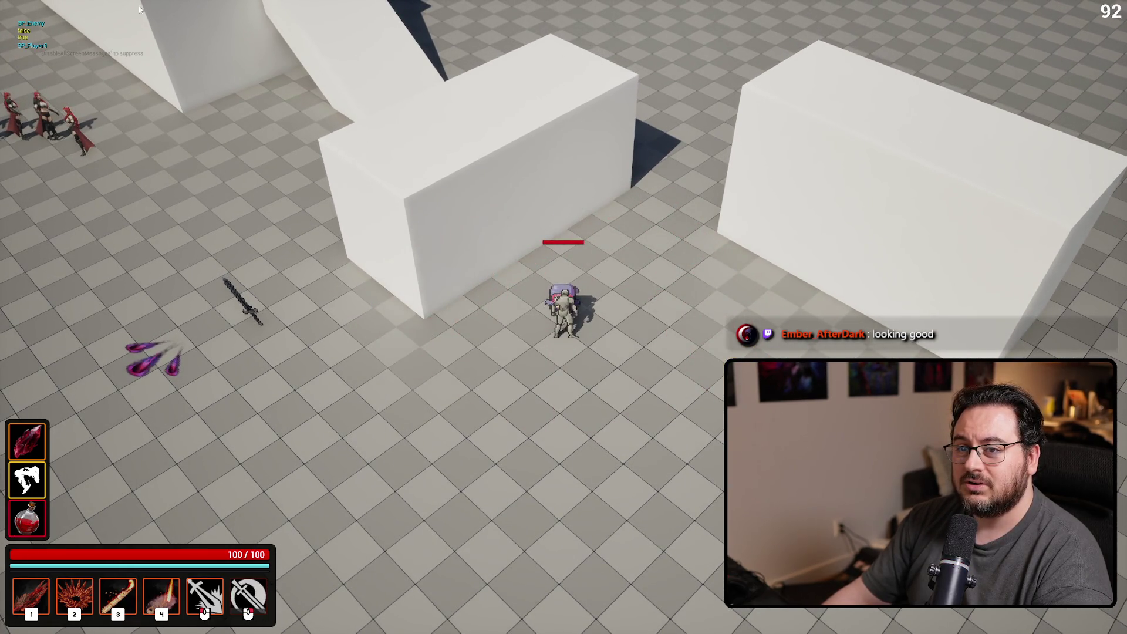
right_click(536, 149)
right_click(521, 149)
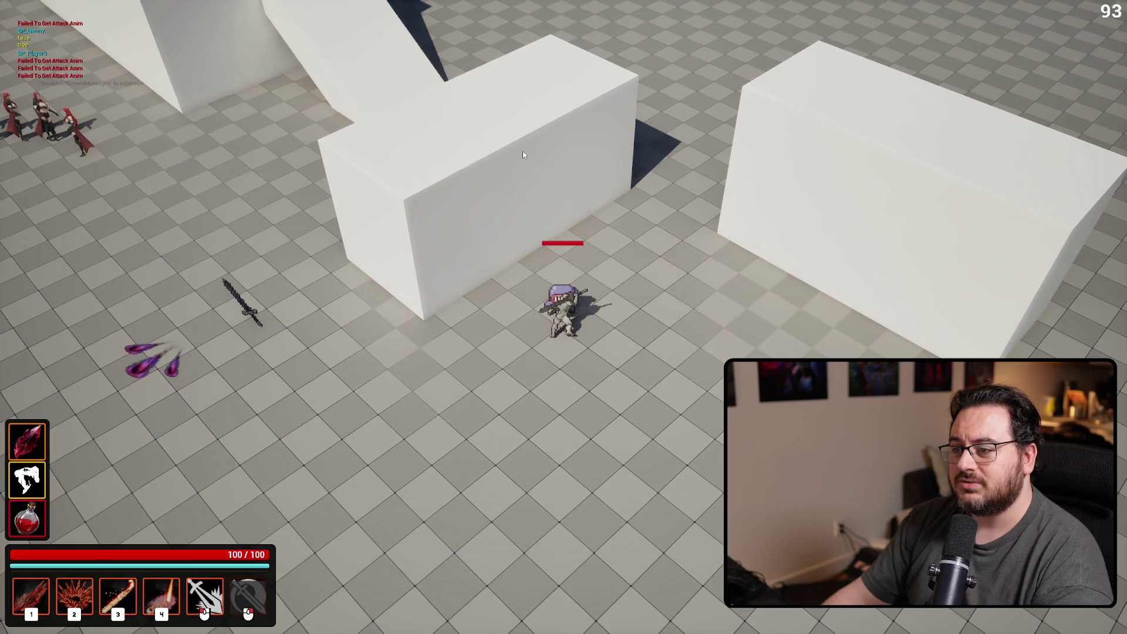
right_click(564, 176)
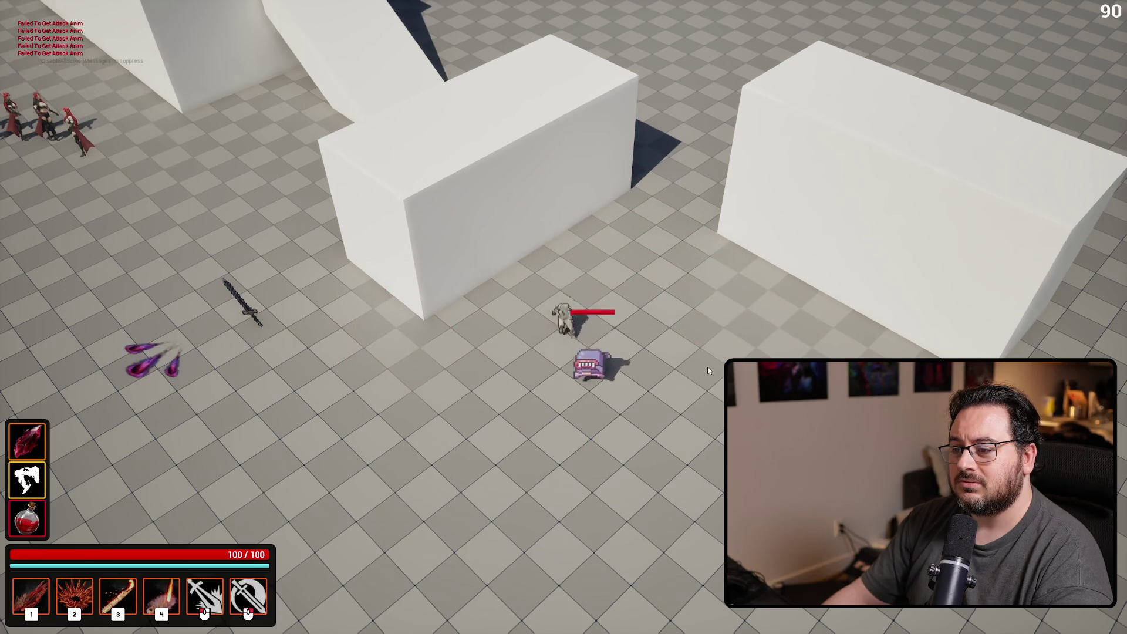
key("s")
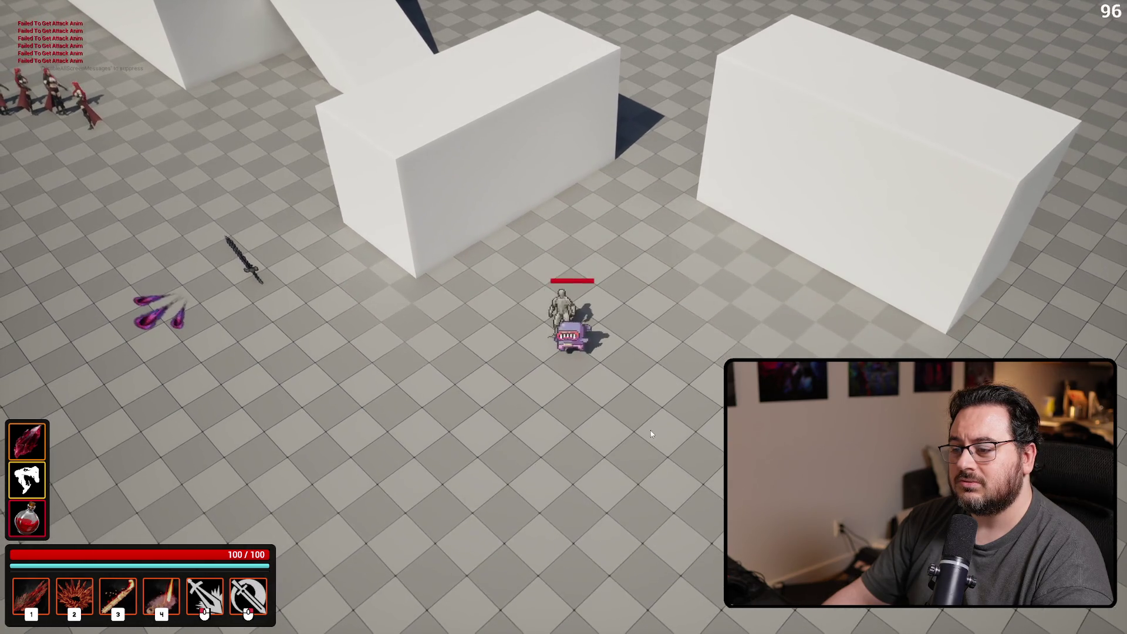
right_click(651, 435)
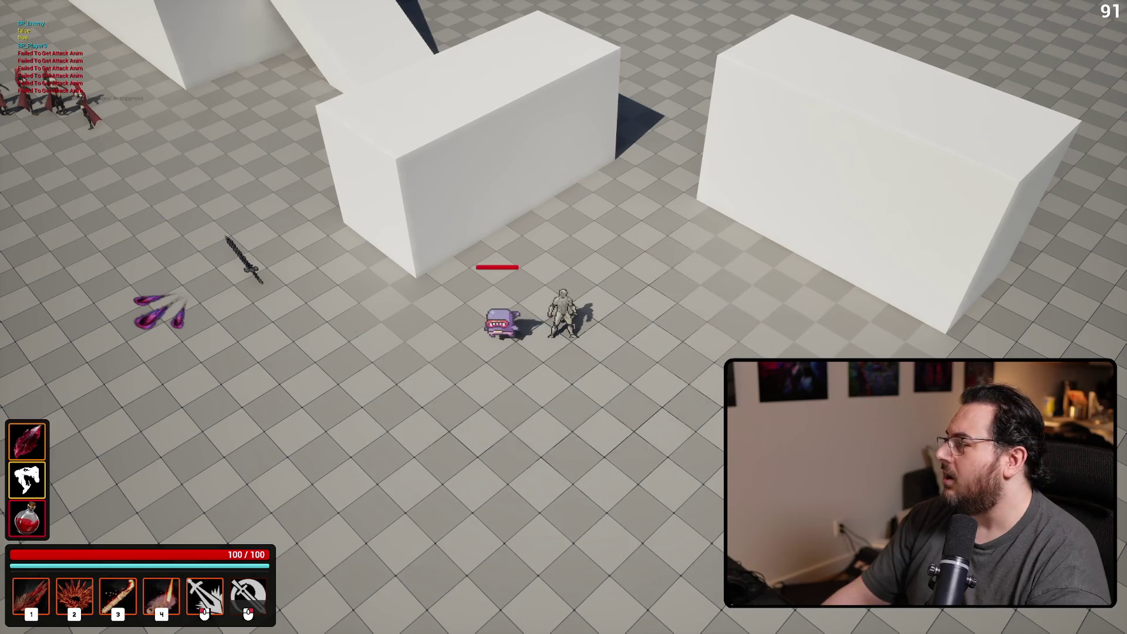
key("Escape")
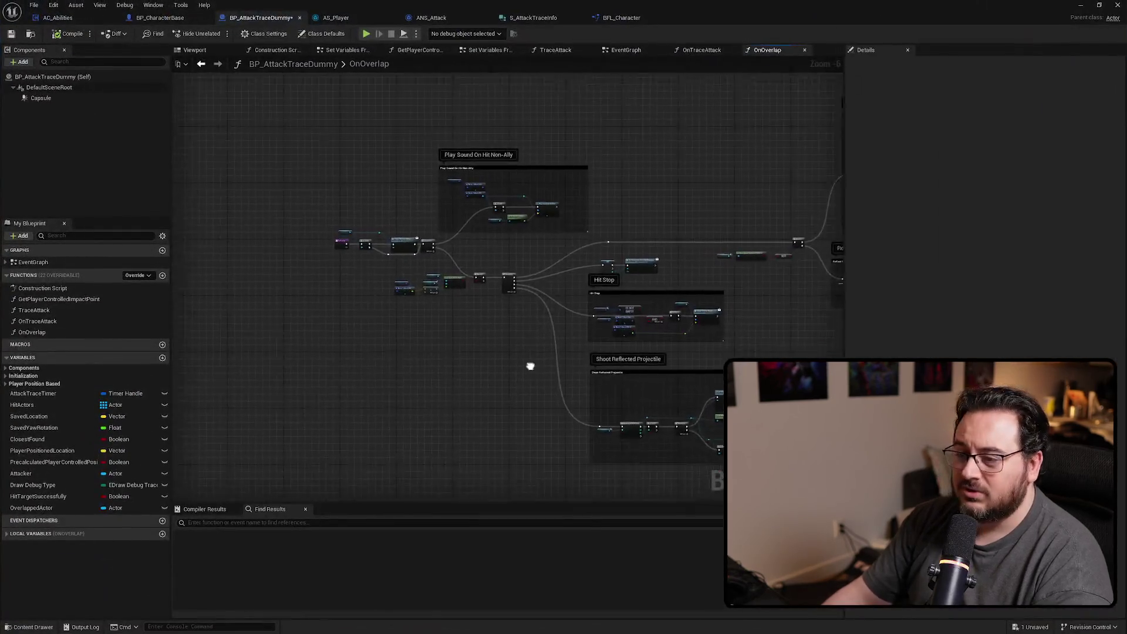
Recompile the blueprint and play-test melee and area attacks against the dummy again
scroll(516, 305, "up", 5)
mouse_move(505, 327)
left_mouse_down()
mouse_move(730, 259)
mouse_move(618, 281)
left_mouse_up()
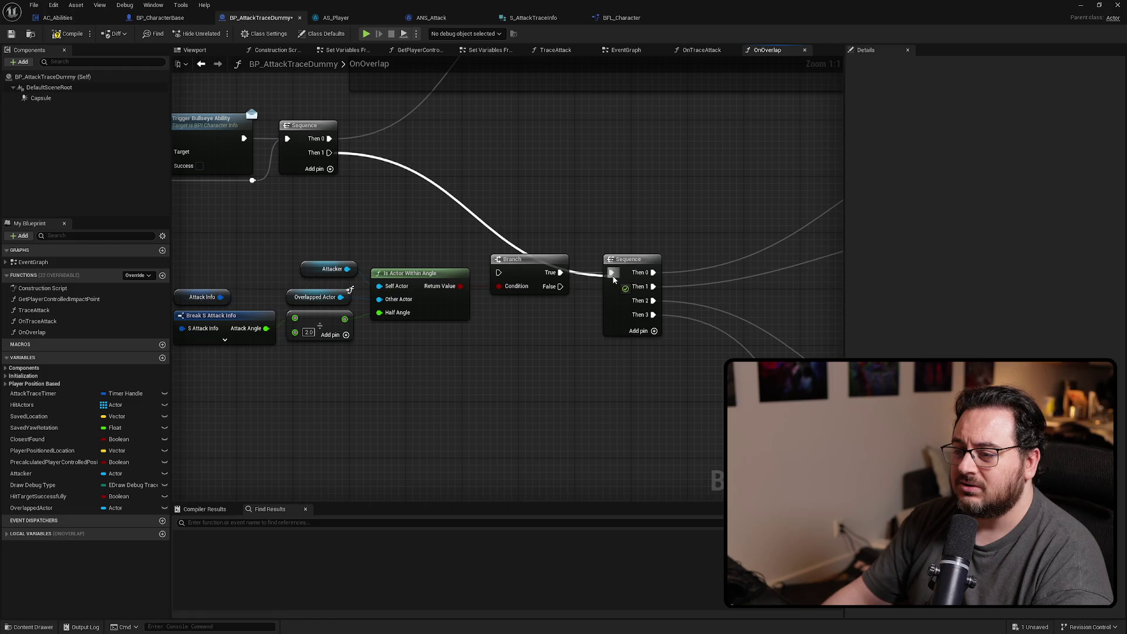
left_click(79, 37)
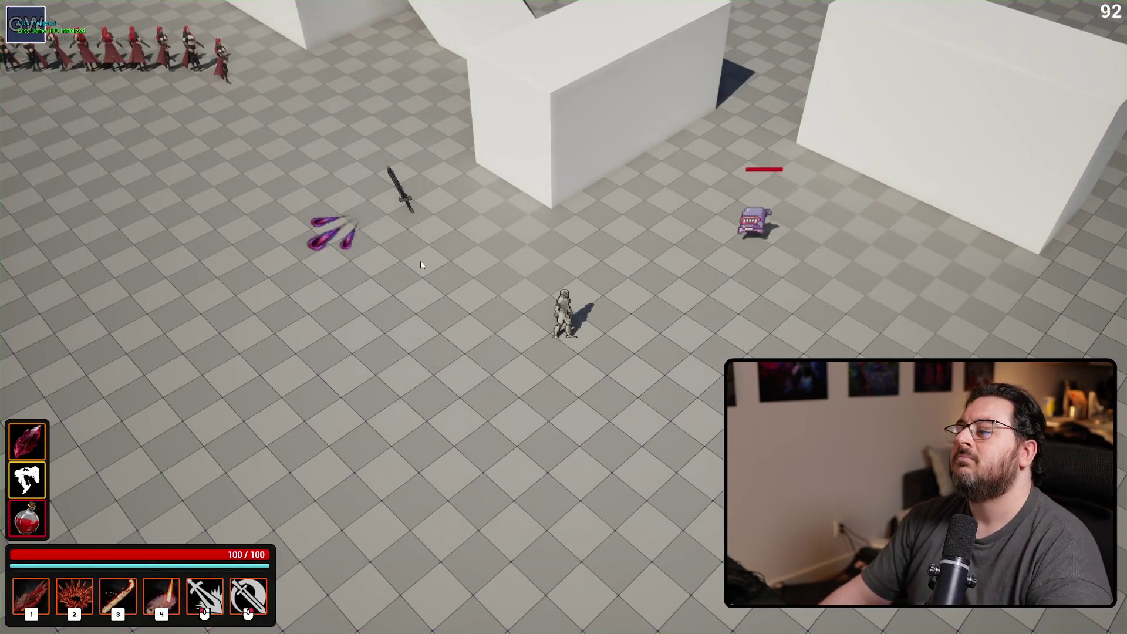
left_click(614, 248)
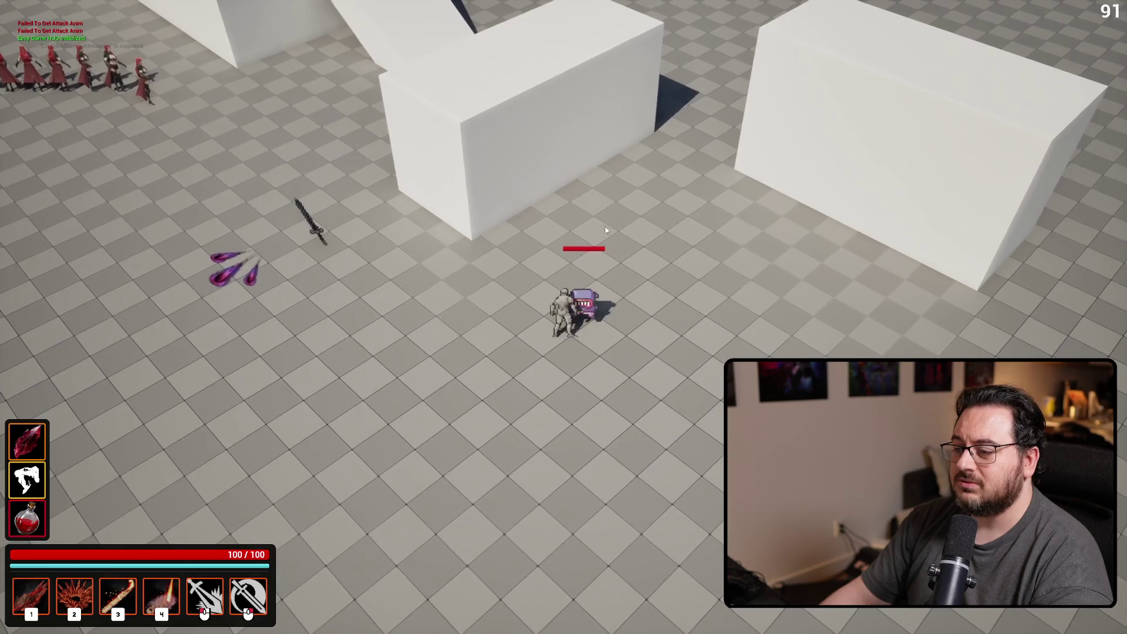
right_click(610, 234)
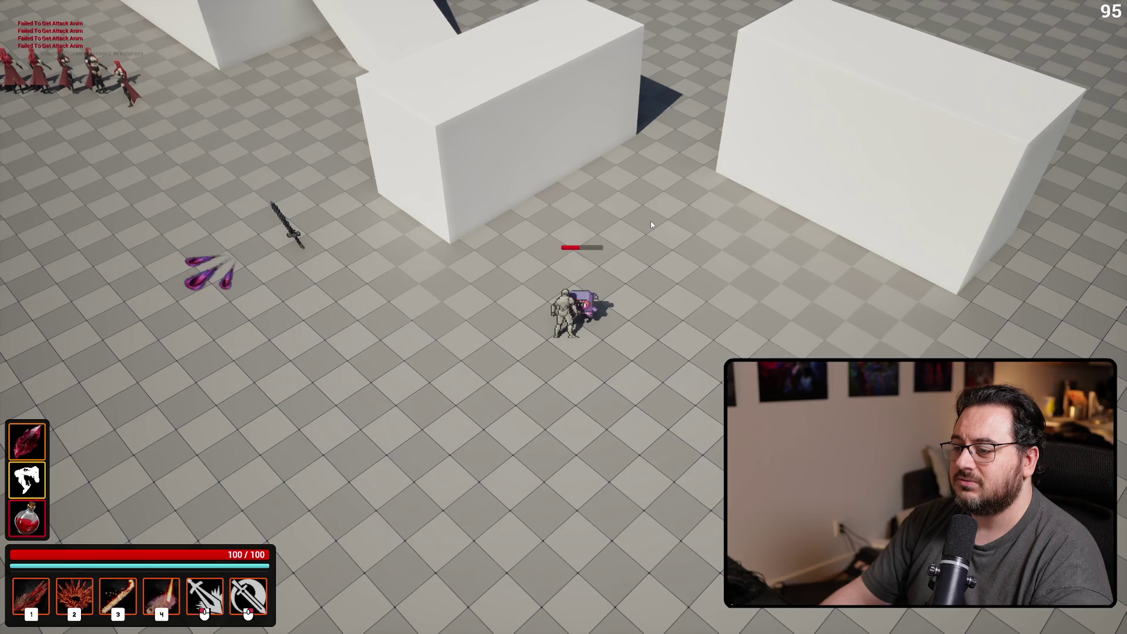
right_click(652, 225)
left_click(651, 226)
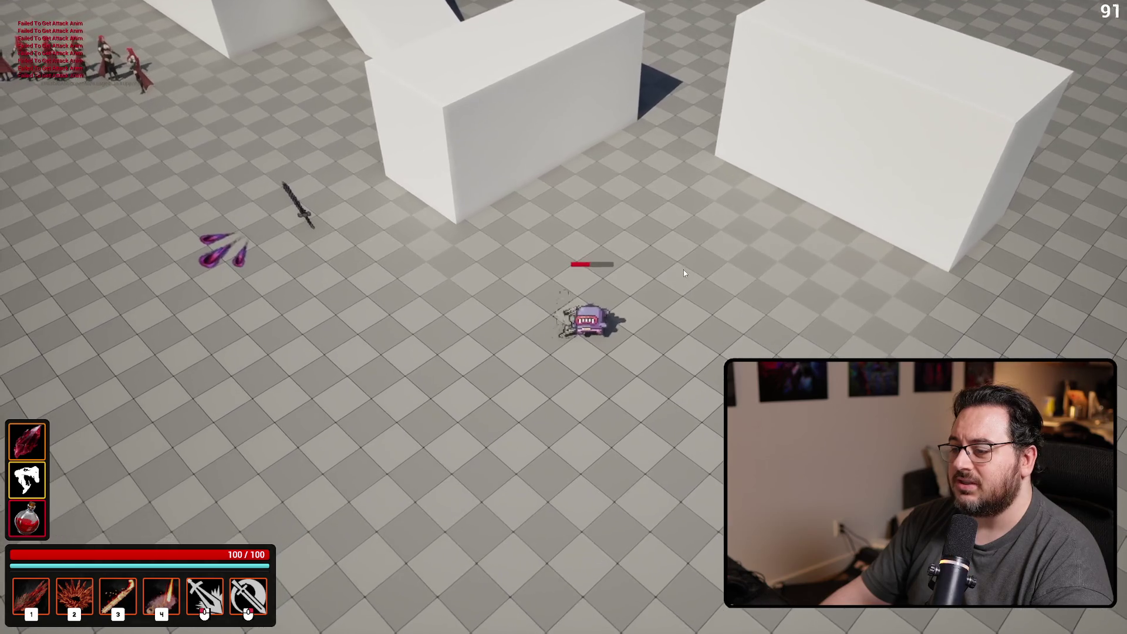
right_click(685, 271)
left_click(801, 315)
right_click(803, 315)
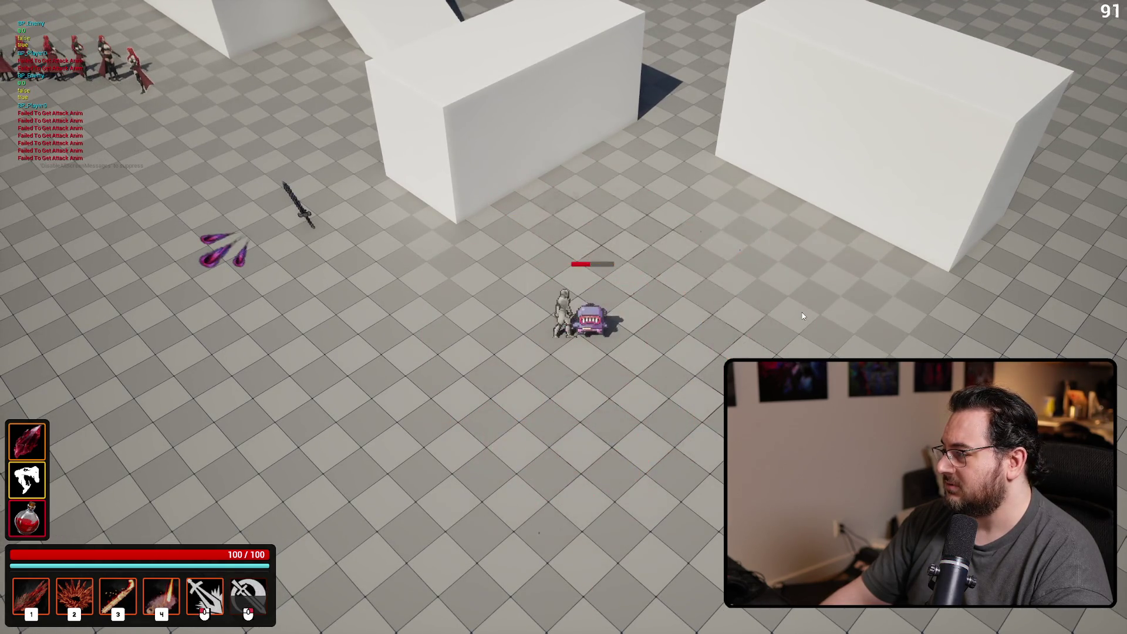
left_click(803, 311)
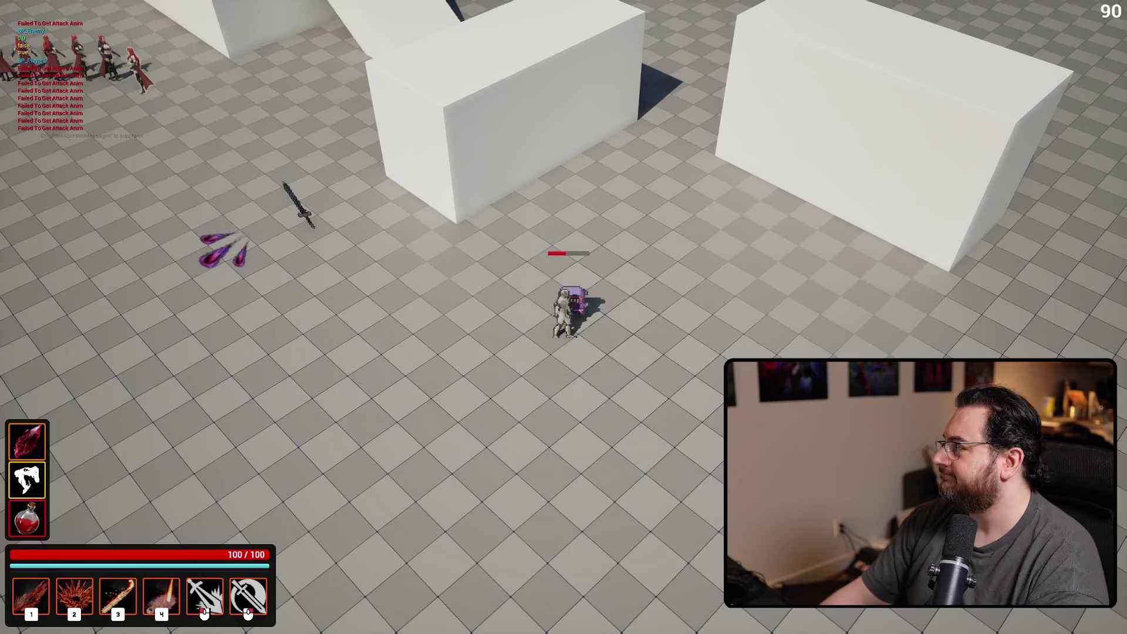
key("Escape")
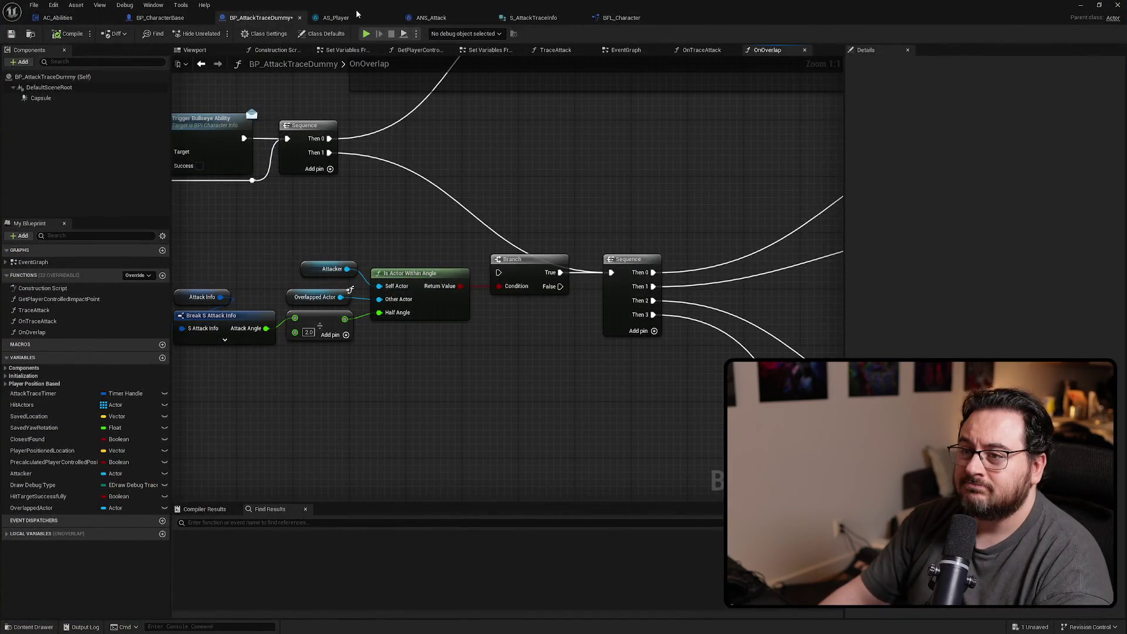
Widen the asset name column and preview the Manny_Attack_Basic animation, then pause it
left_click(352, 17)
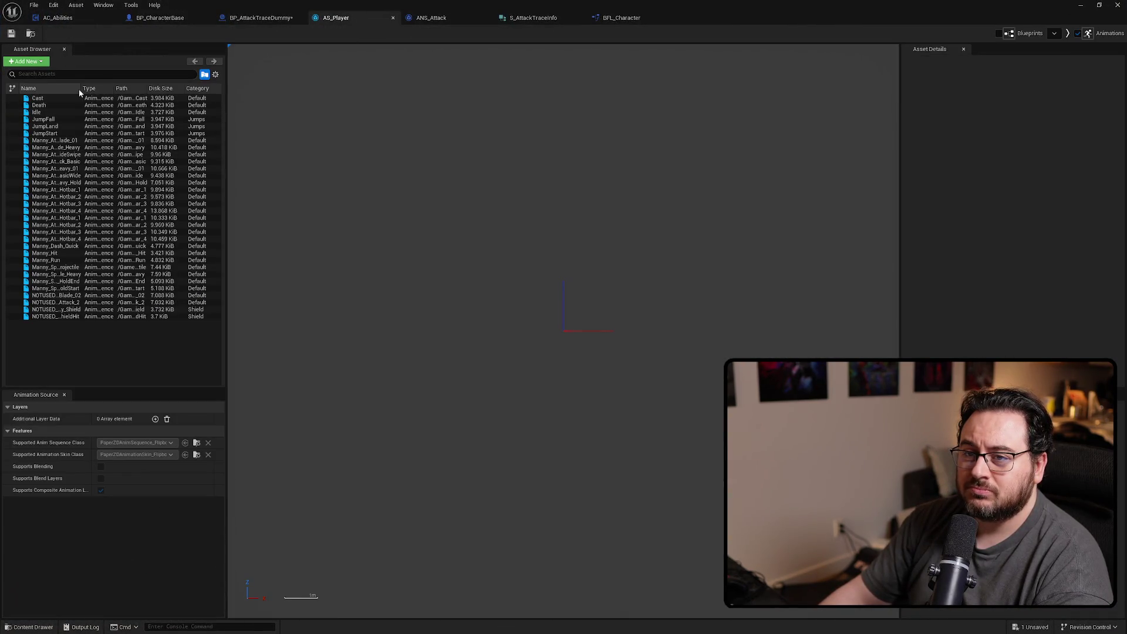
left_click_drag(82, 88, 125, 88)
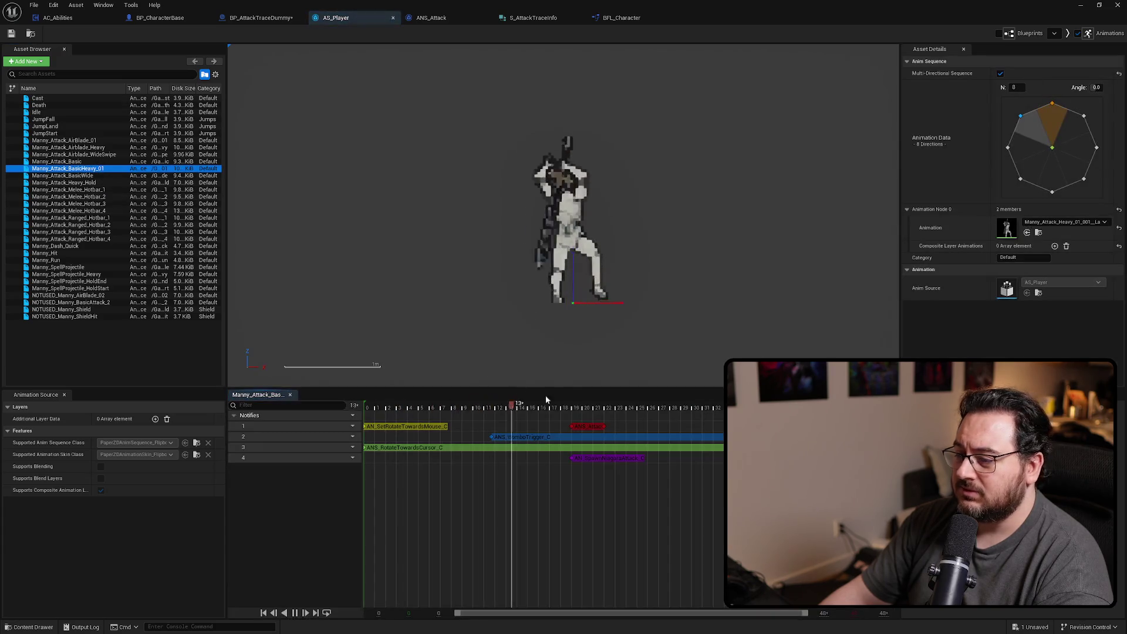
double_click(86, 162)
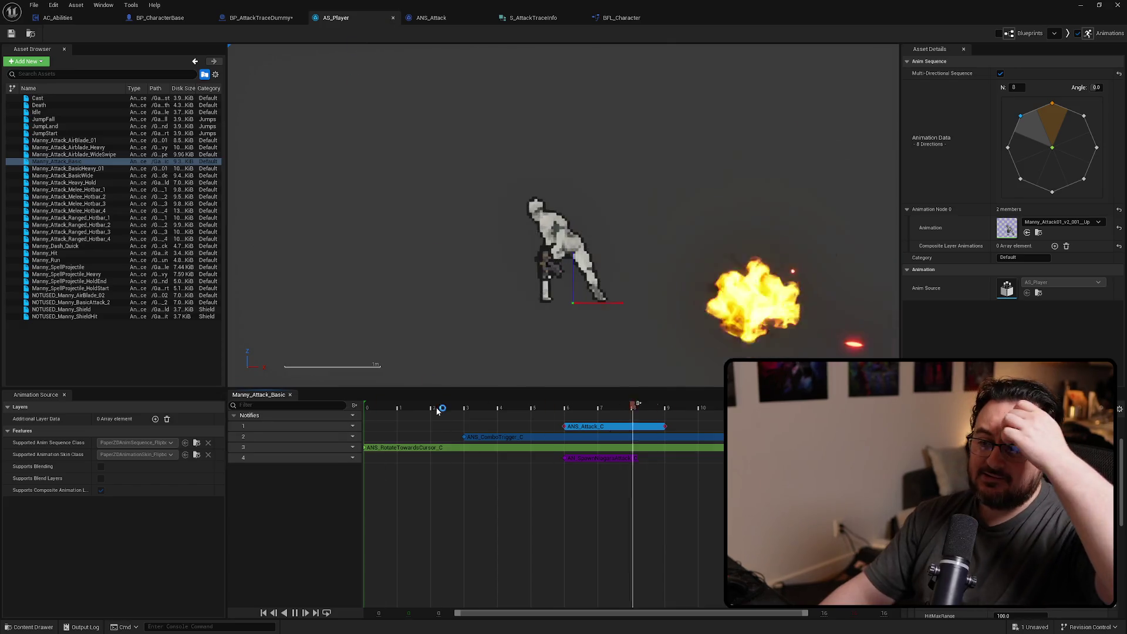
left_click(294, 612)
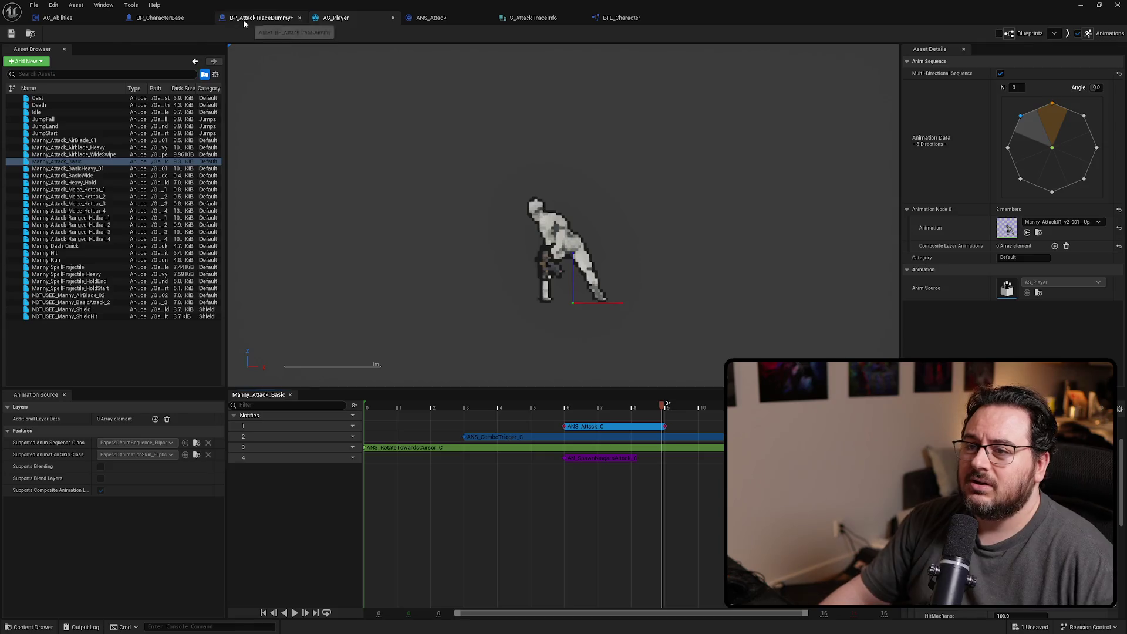
Add a Print String node after Sequence Then 1 in BP_AttackTraceDummy's overlap logic
left_click(245, 22)
mouse_move(458, 385)
left_mouse_down()
mouse_move(481, 362)
mouse_move(103, 347)
mouse_move(693, 438)
left_mouse_up()
mouse_move(559, 216)
left_mouse_down()
mouse_move(596, 226)
mouse_move(697, 219)
left_mouse_up()
type("print")
left_click(734, 258)
mouse_move(758, 239)
left_mouse_down()
mouse_move(678, 238)
mouse_move(649, 336)
left_mouse_up()
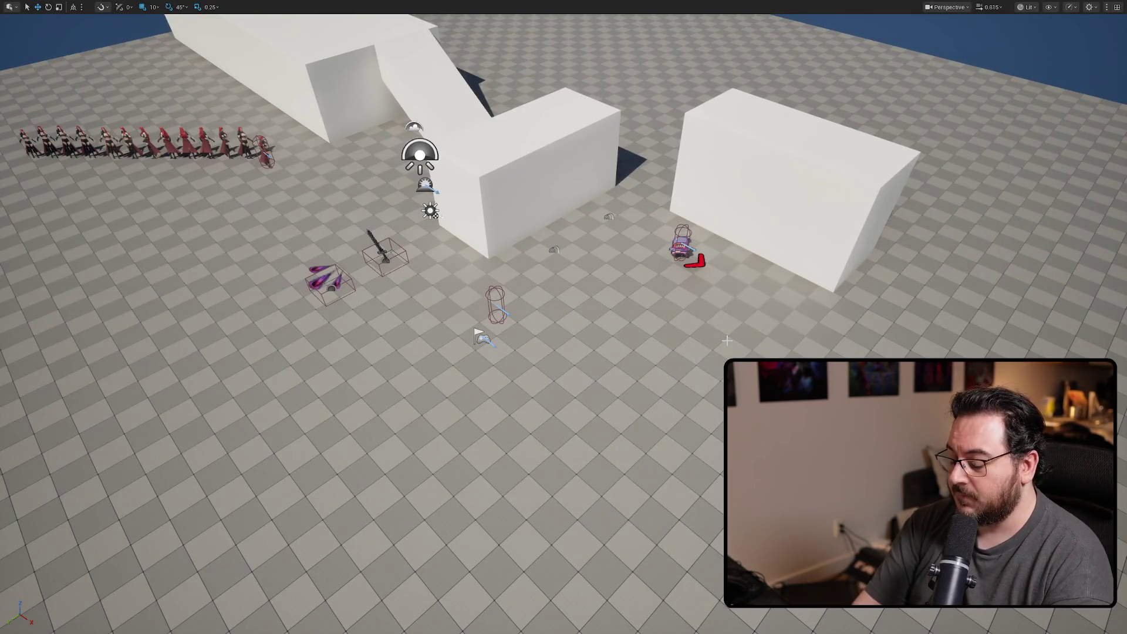
Play-test an attack on the dummy, then return to the BP_AttackTraceDummy EventGraph
key("alt+p")
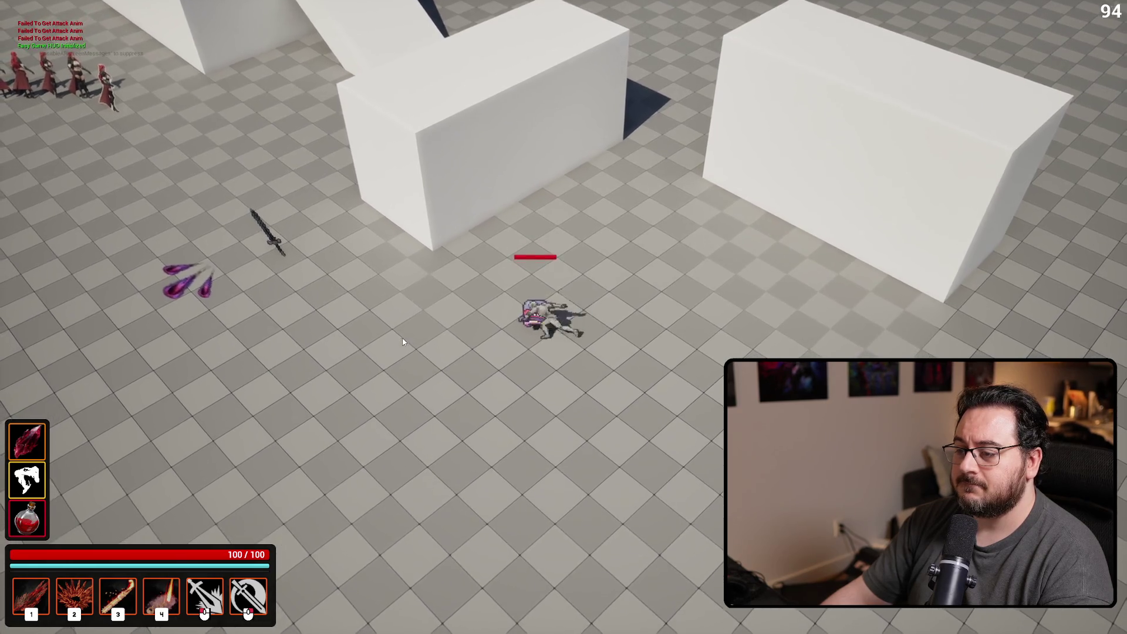
right_click(398, 338)
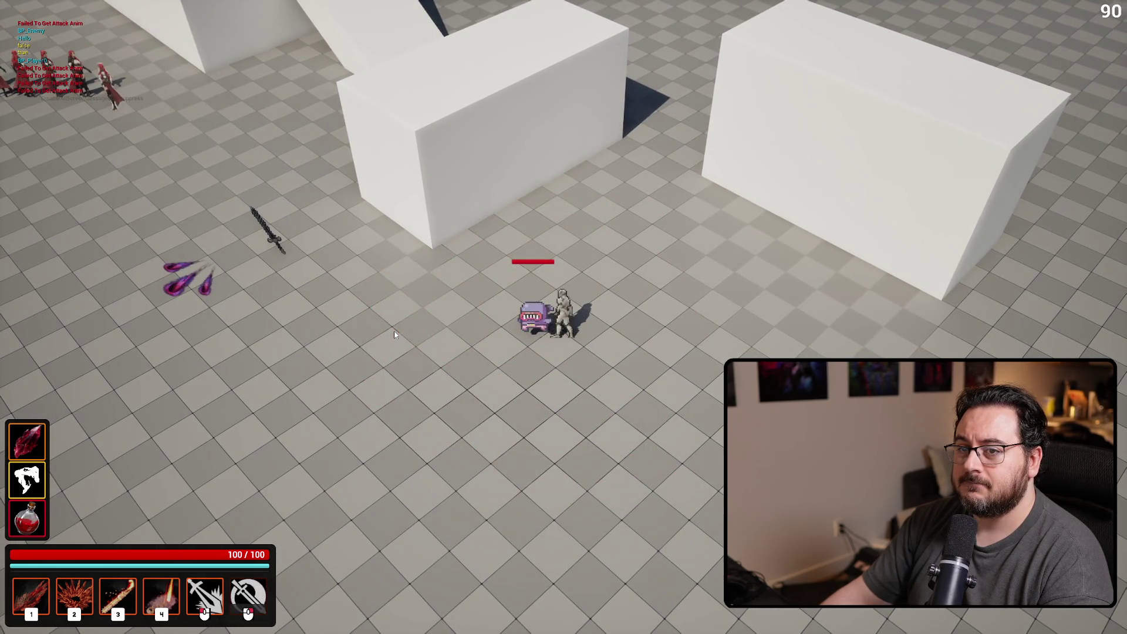
key("Escape")
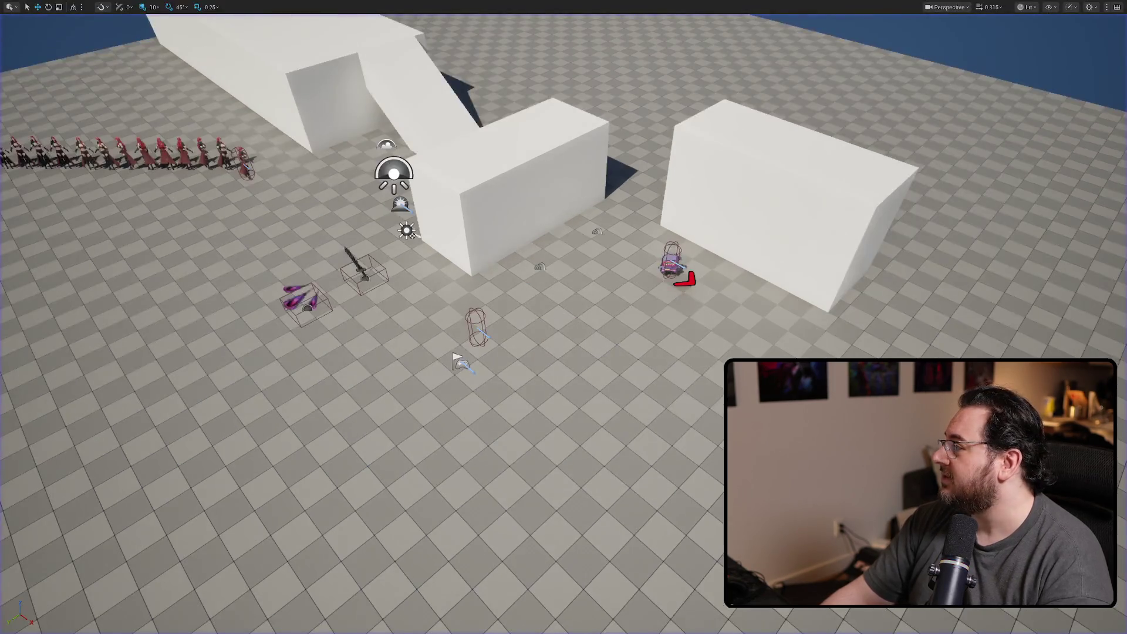
key("alt+Left")
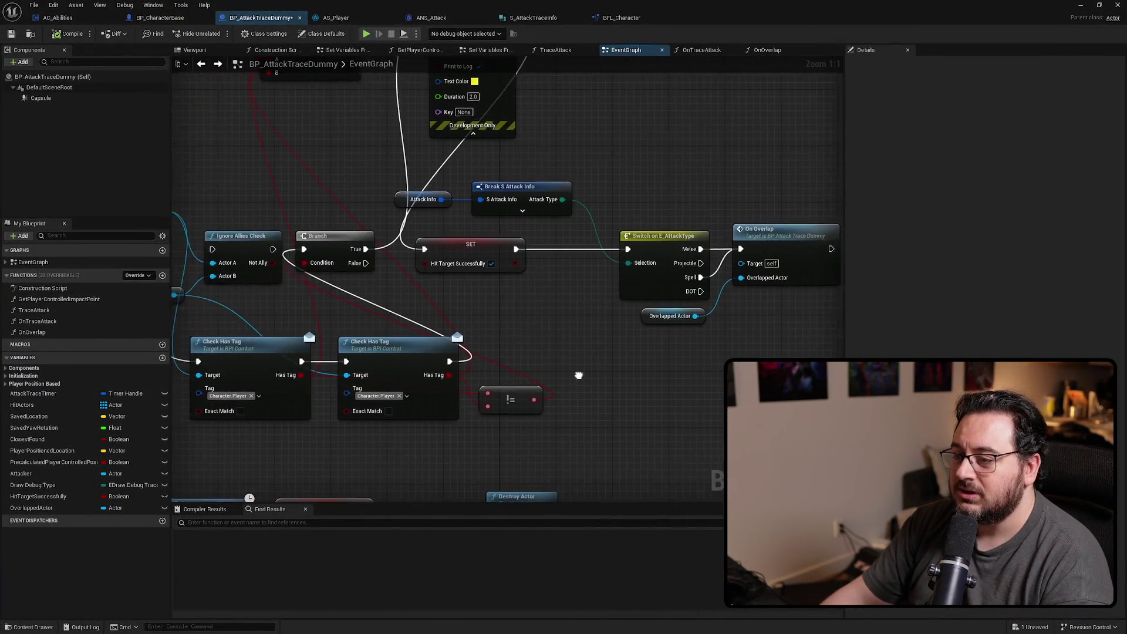
Wire Branch True to SET and delete the Format Text, Print Text, Check Has Tag and != nodes
mouse_move(544, 319)
left_mouse_down()
mouse_move(590, 327)
mouse_move(590, 318)
left_mouse_up()
left_click_drag(704, 82, 418, 175)
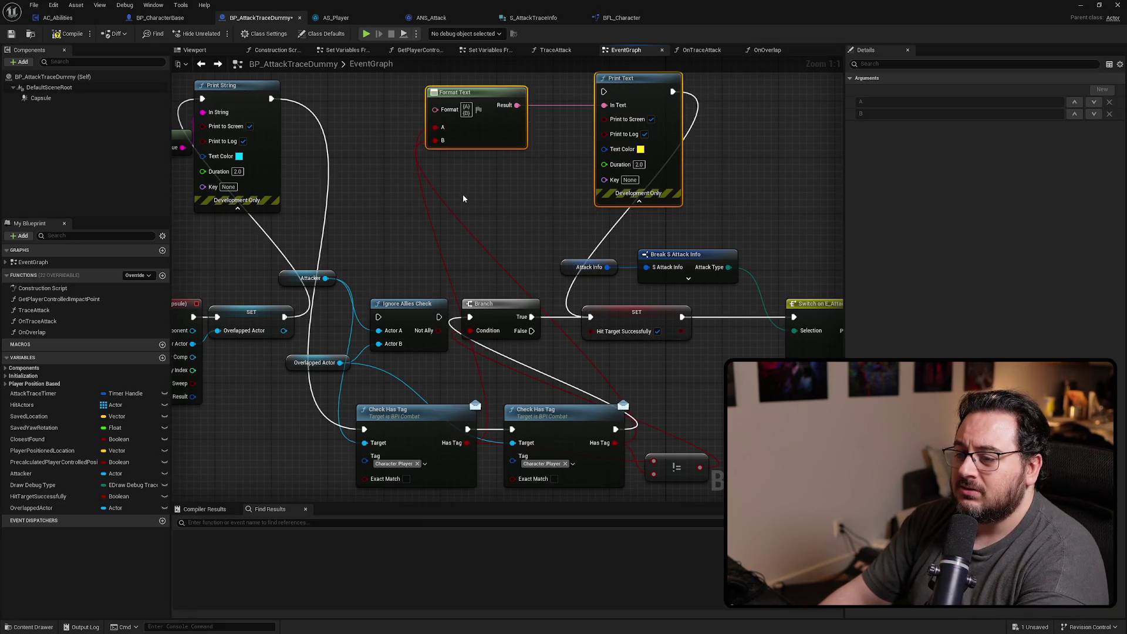
key("Delete")
left_click_drag(285, 317, 469, 317)
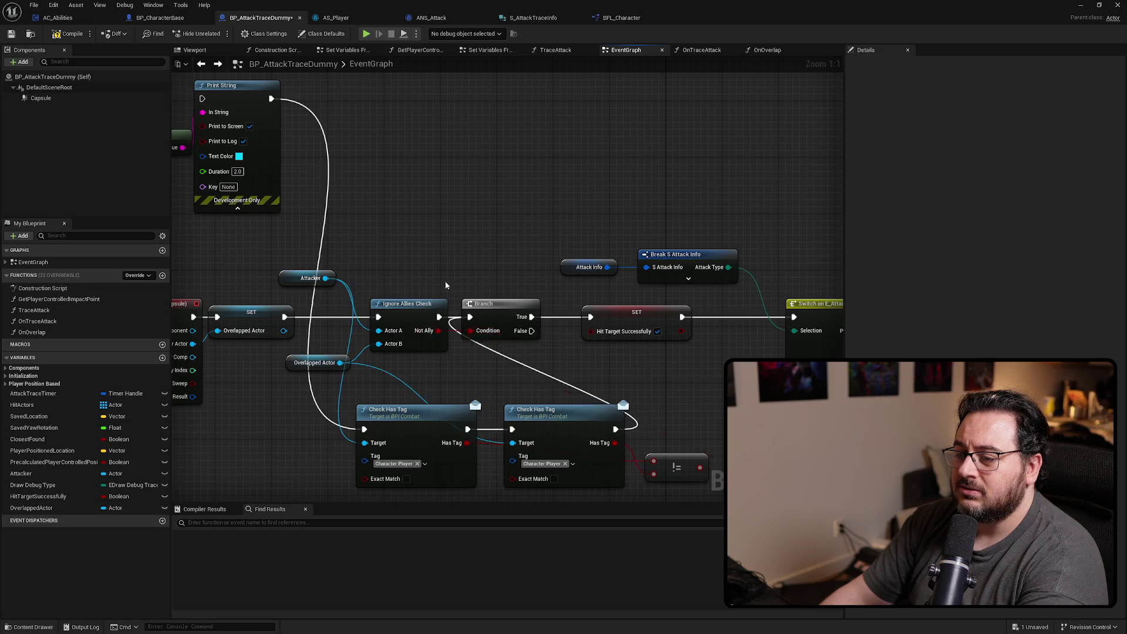
left_click_drag(756, 233, 344, 318)
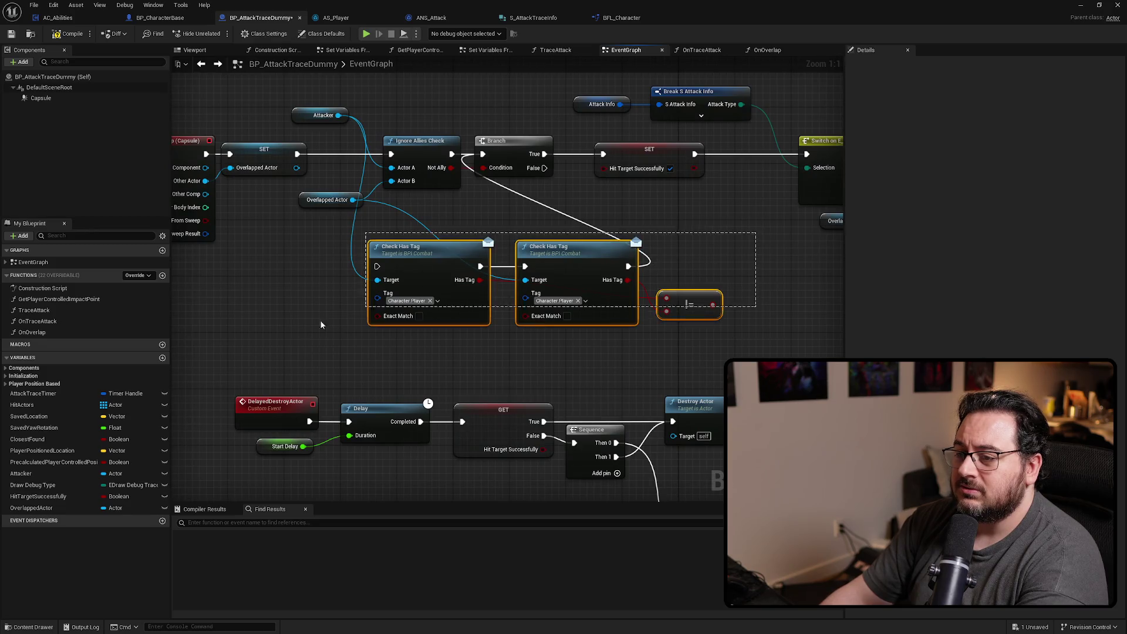
key("Delete")
In OnOverlap, reconnect Sequence Then 1 to the Branch and place Print String before Damaged
left_click_drag(539, 256, 351, 329)
double_click(744, 261)
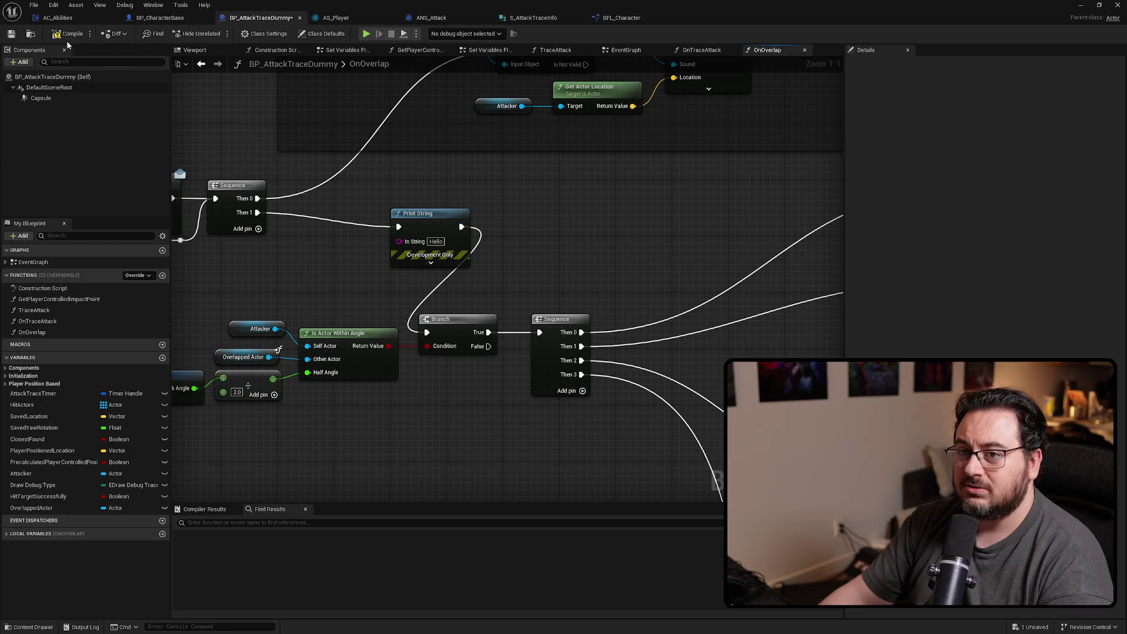
left_click_drag(461, 228, 256, 212)
scroll(436, 204, "down", 6)
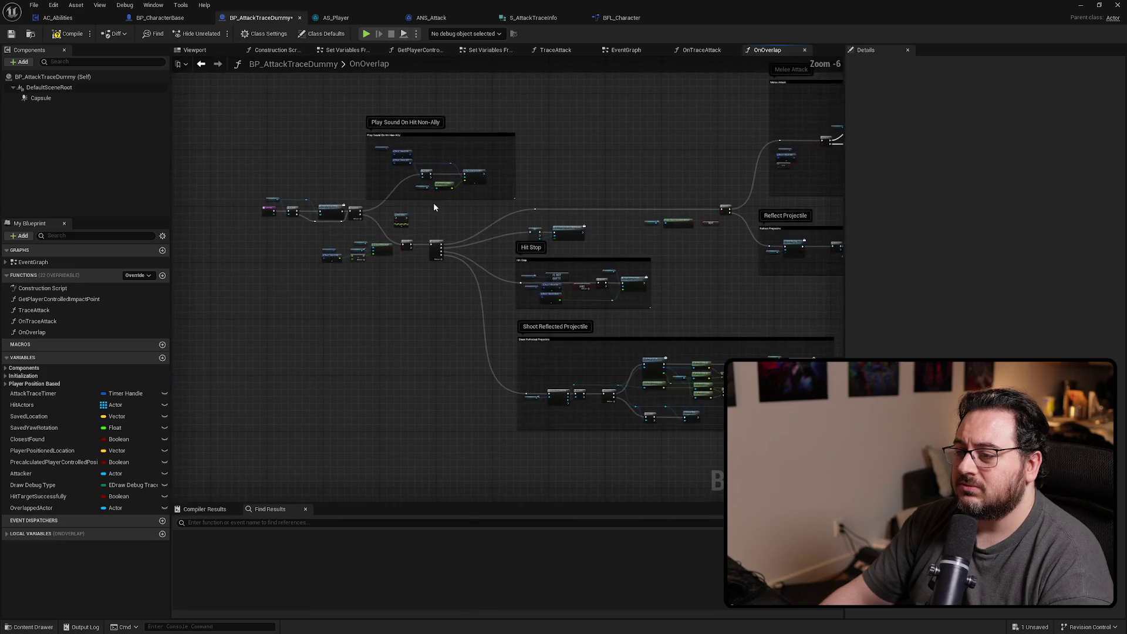
scroll(536, 301, "up", 3)
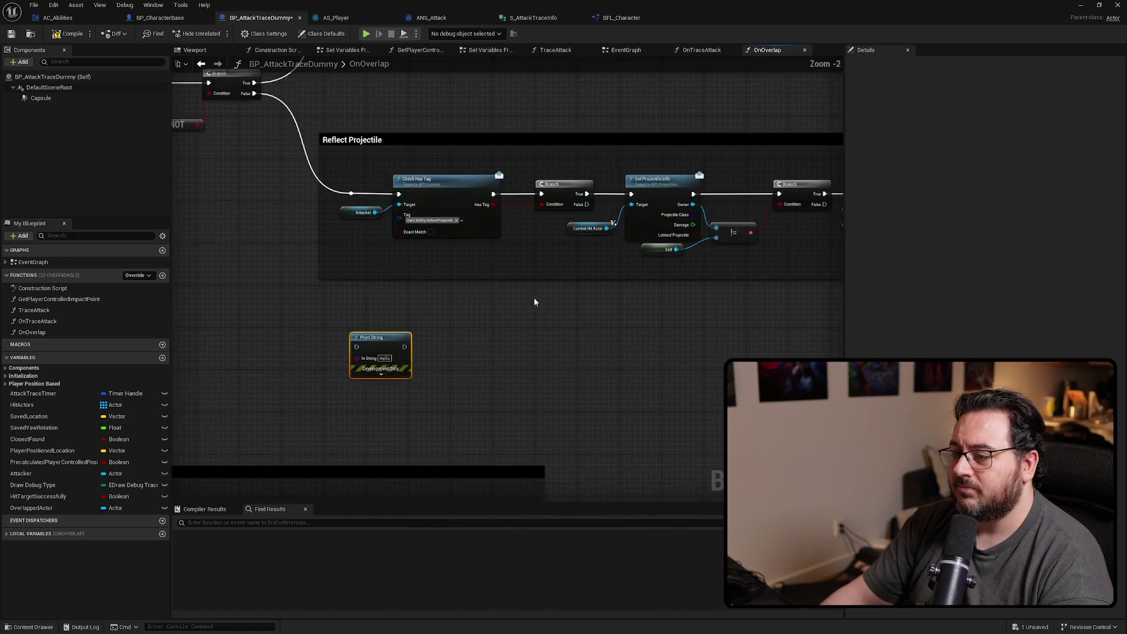
scroll(418, 340, "down", 3)
scroll(425, 319, "up", 3)
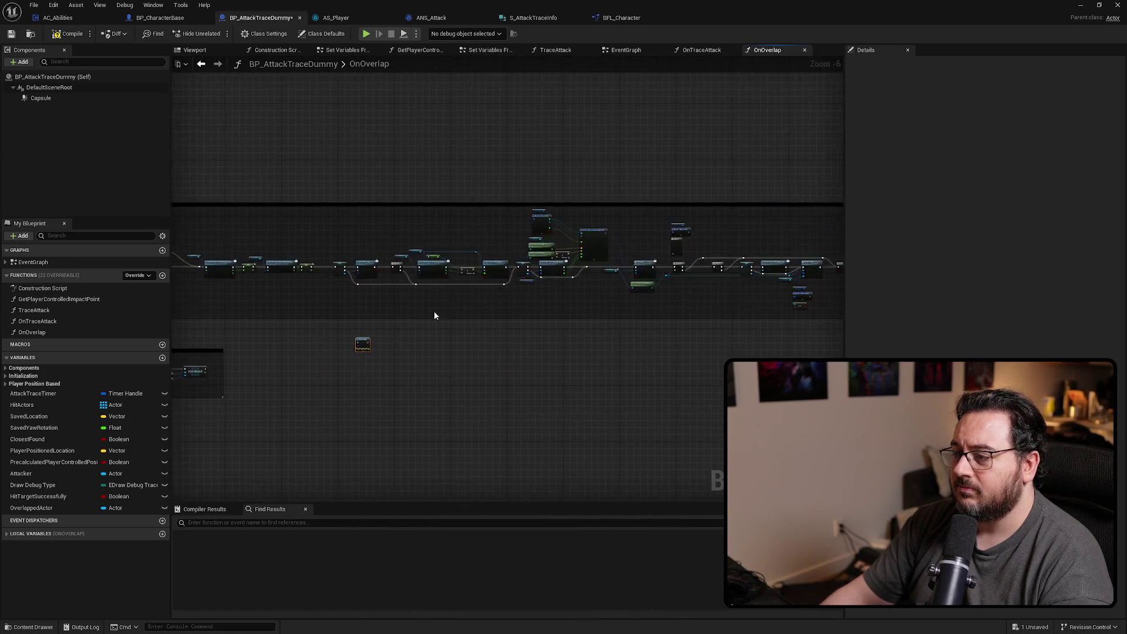
left_click_drag(247, 404, 611, 304)
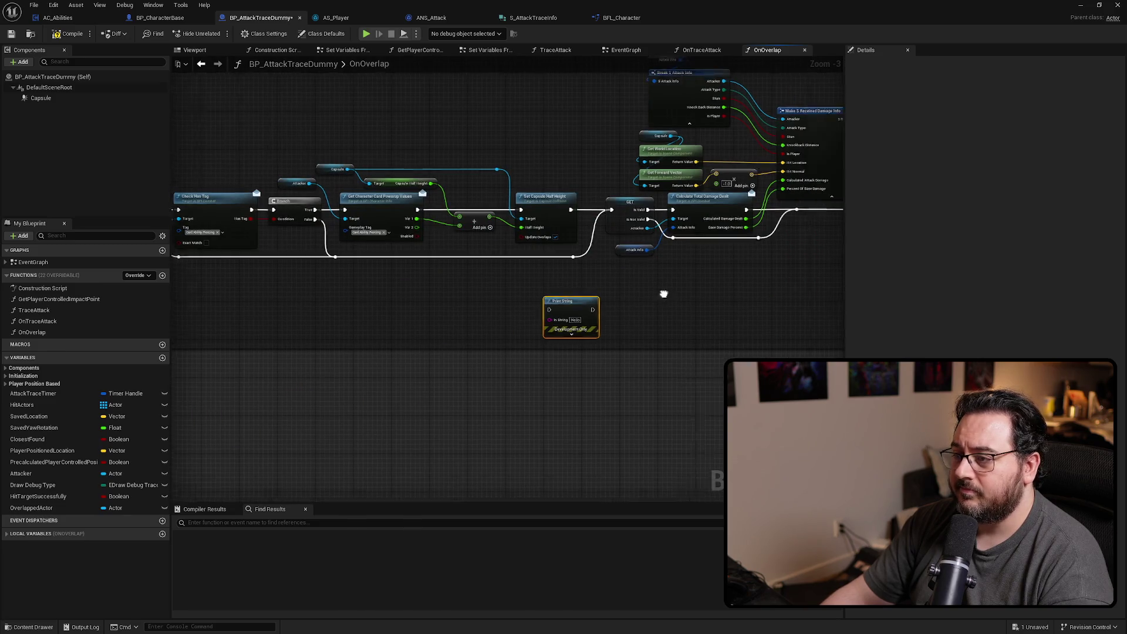
mouse_move(225, 308)
left_mouse_down()
mouse_move(487, 284)
mouse_move(444, 301)
mouse_move(554, 242)
left_mouse_up()
scroll(470, 252, "up", 3)
left_click_drag(651, 189, 649, 188)
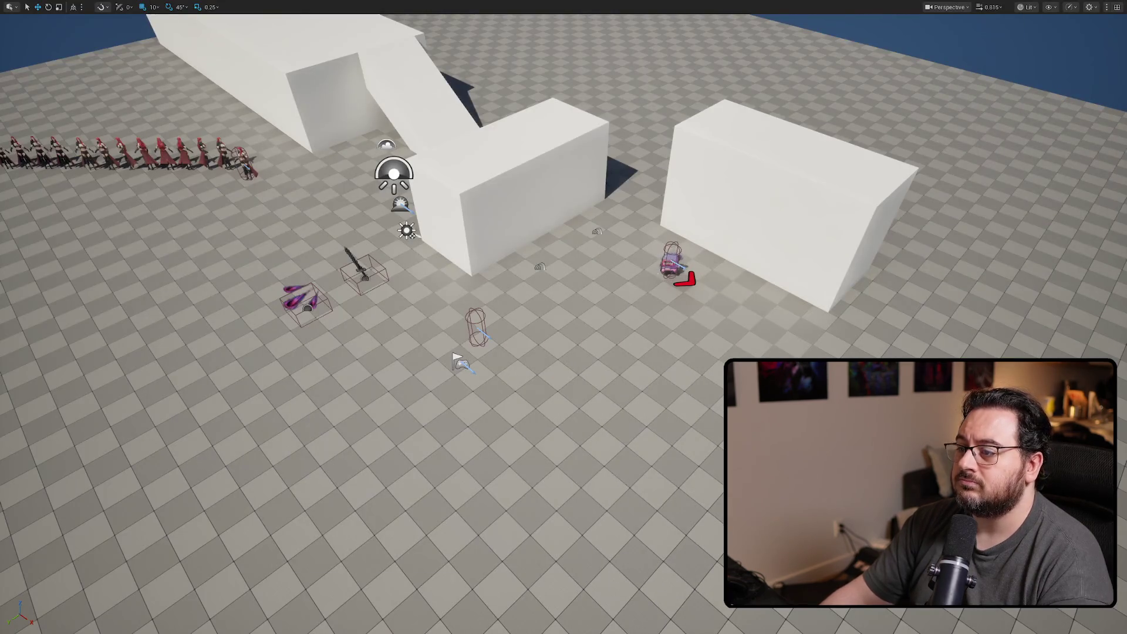
Play-test melee hits on the dummy, then route the chain straight into Damaged, bypassing Print String
key("alt+p")
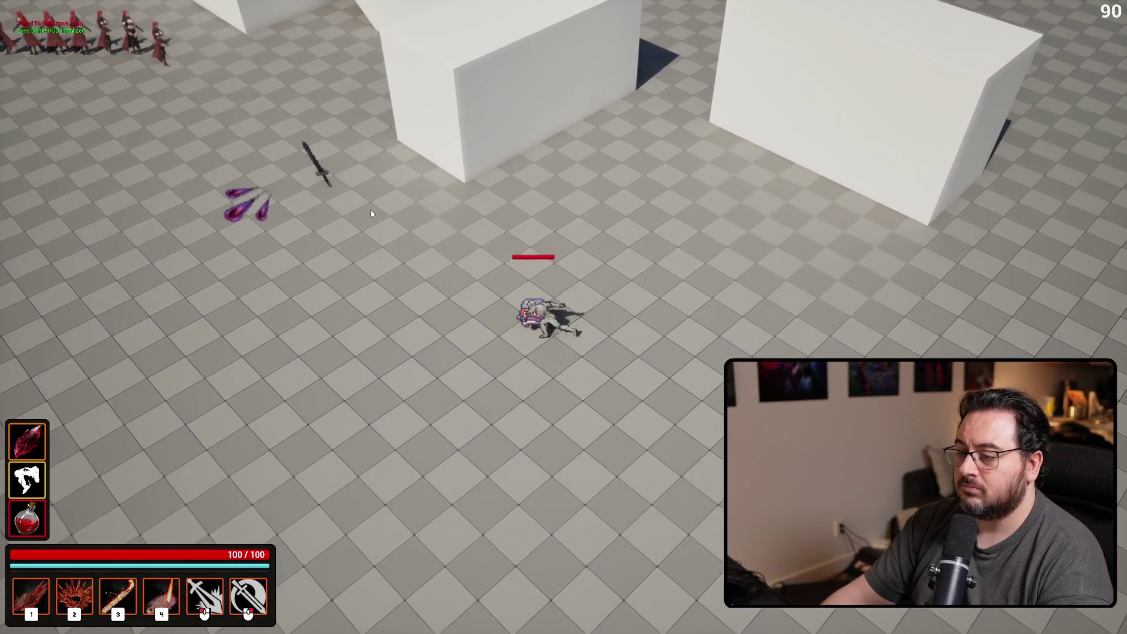
right_click(281, 205)
left_click(281, 209)
right_click(280, 208)
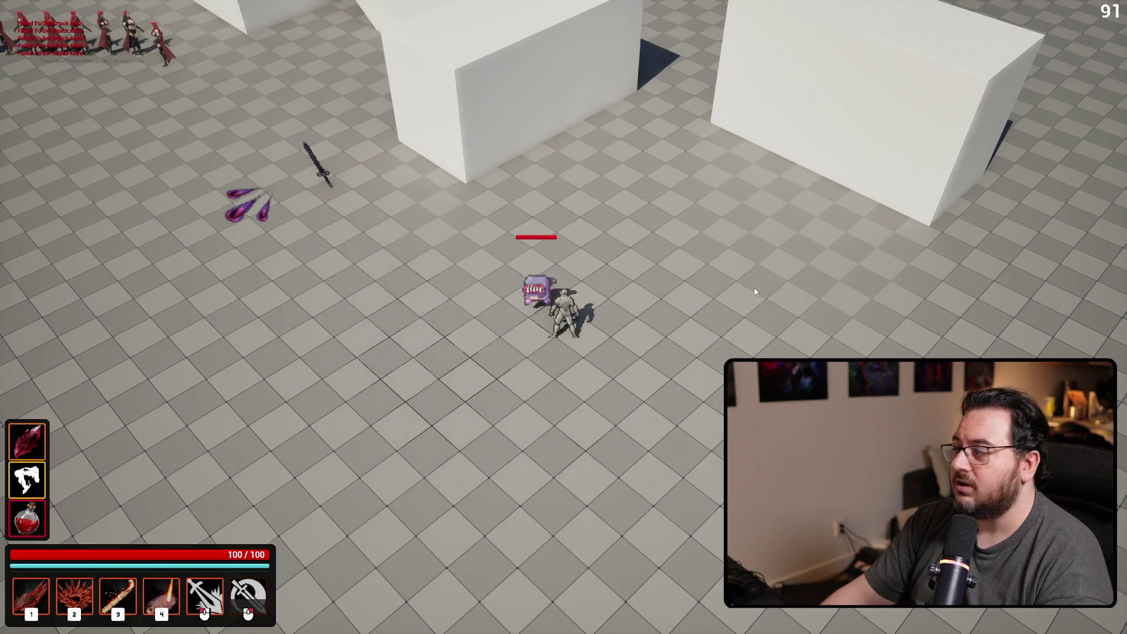
key("Escape")
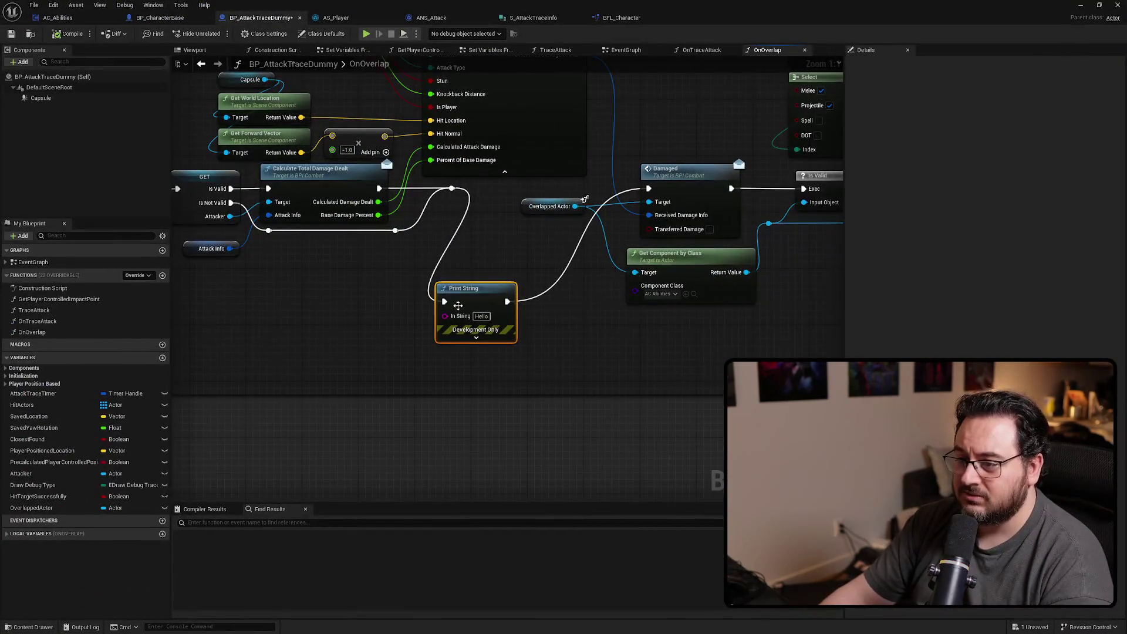
left_click_drag(445, 301, 649, 188)
mouse_move(430, 362)
left_mouse_down()
mouse_move(287, 314)
mouse_move(482, 289)
mouse_move(481, 239)
left_mouse_up()
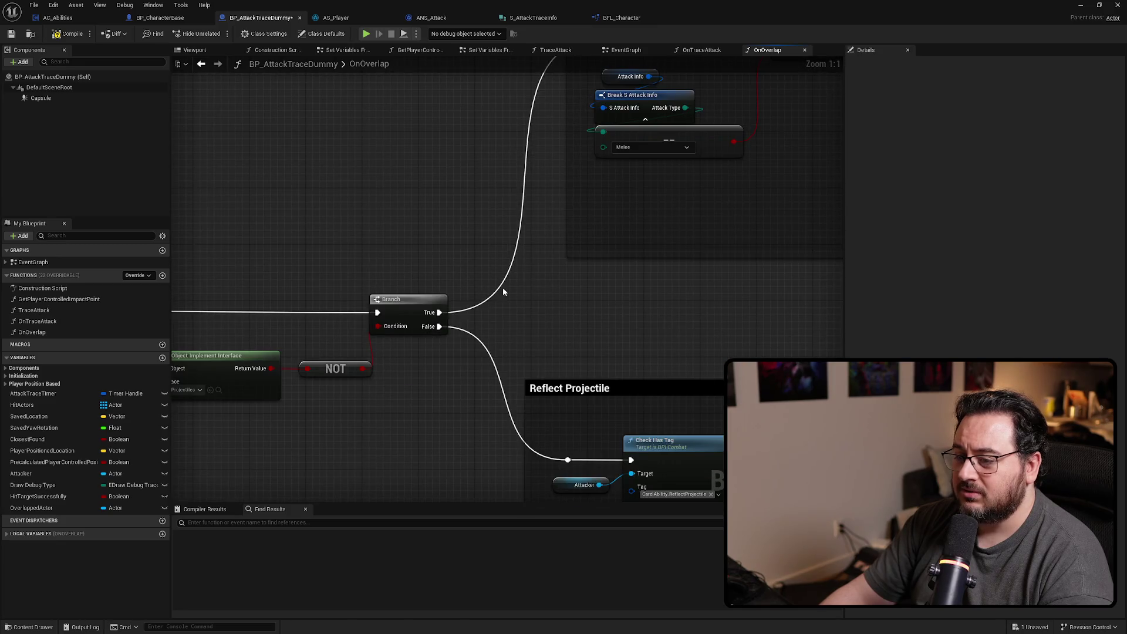
Paste a Print String before the Branch, route the exec through it, and print the NOT result
key("ctrl+v")
left_click_drag(446, 312, 558, 301)
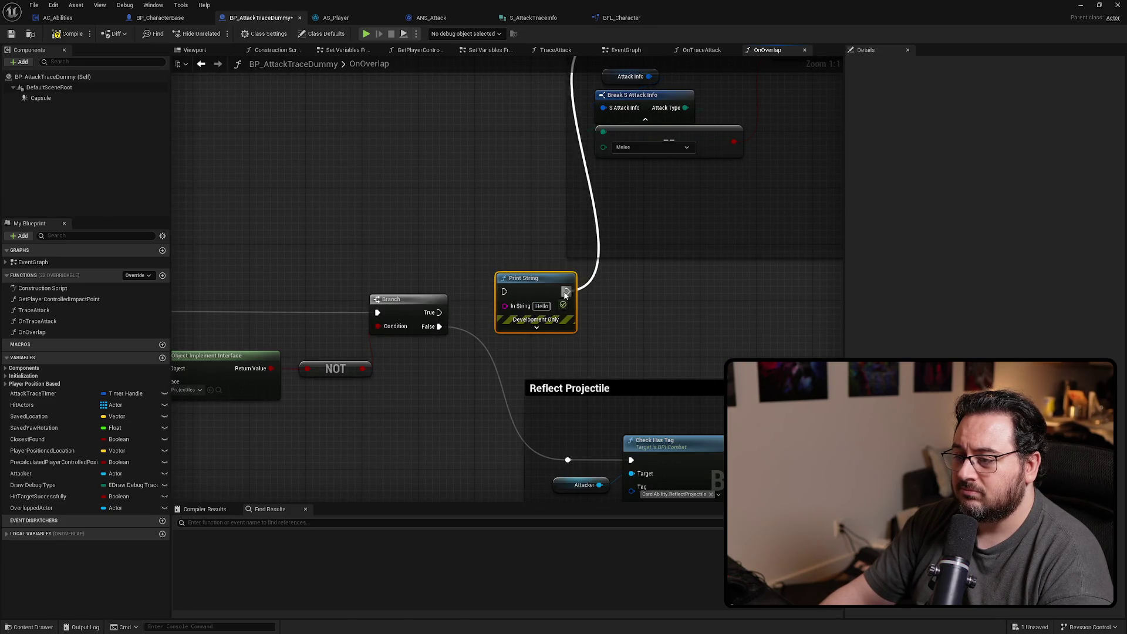
mouse_move(439, 312)
left_mouse_down()
mouse_move(531, 293)
mouse_move(269, 238)
mouse_move(561, 246)
left_mouse_up()
mouse_move(670, 321)
left_mouse_down()
mouse_move(529, 258)
mouse_move(670, 321)
left_mouse_up()
left_click_drag(655, 377, 530, 271)
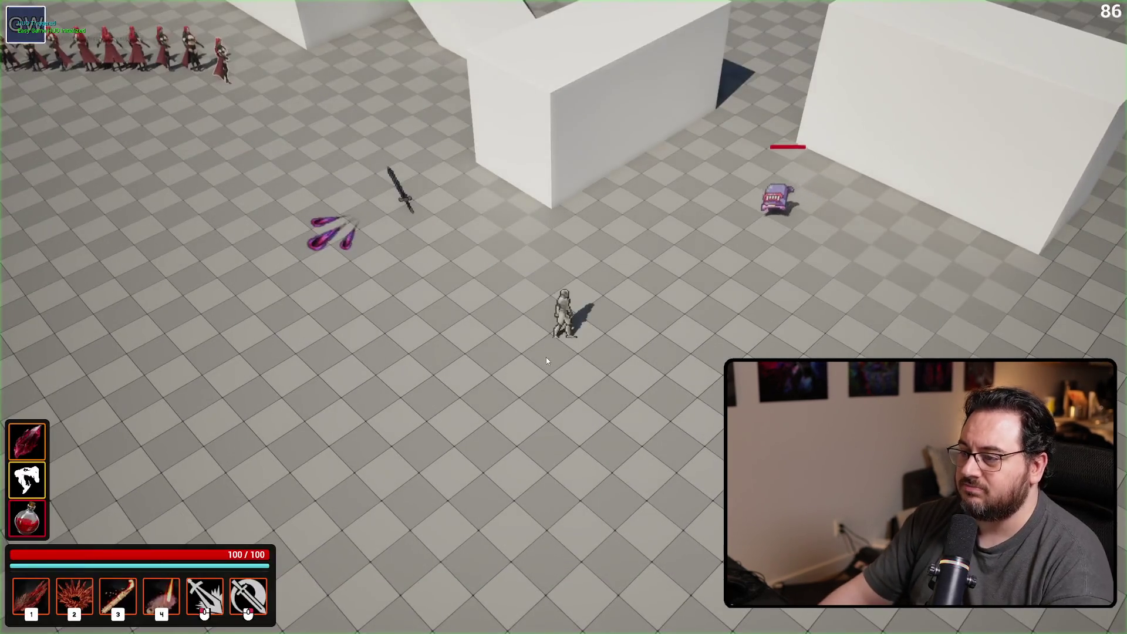
Walk up to the enemy and attack it in a quick play test
left_click(693, 276)
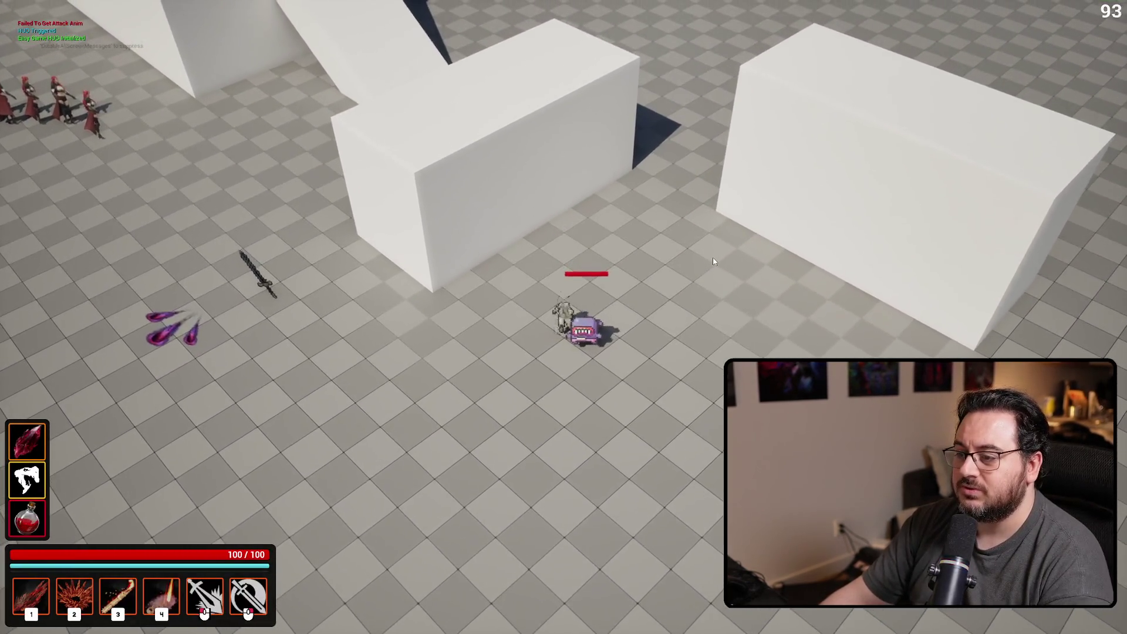
right_click(693, 276)
left_click(693, 276)
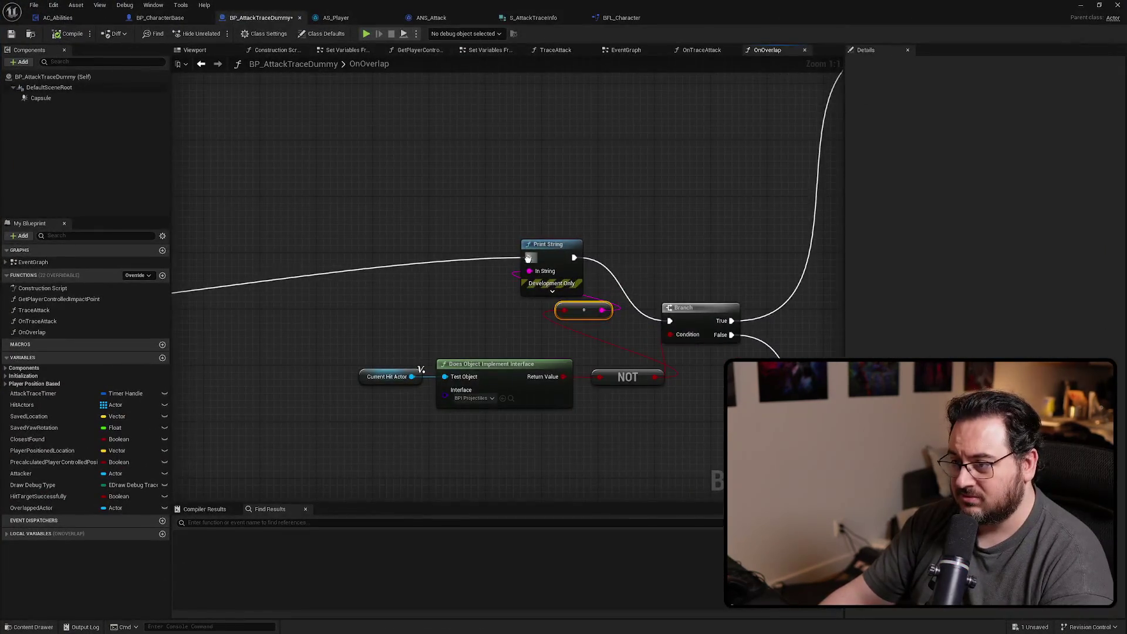
Reconnect the incoming wire directly to the Branch and delete the debug Print String
mouse_move(528, 258)
left_mouse_down()
mouse_move(678, 333)
mouse_move(670, 321)
left_mouse_up()
left_click(552, 244)
key("Delete")
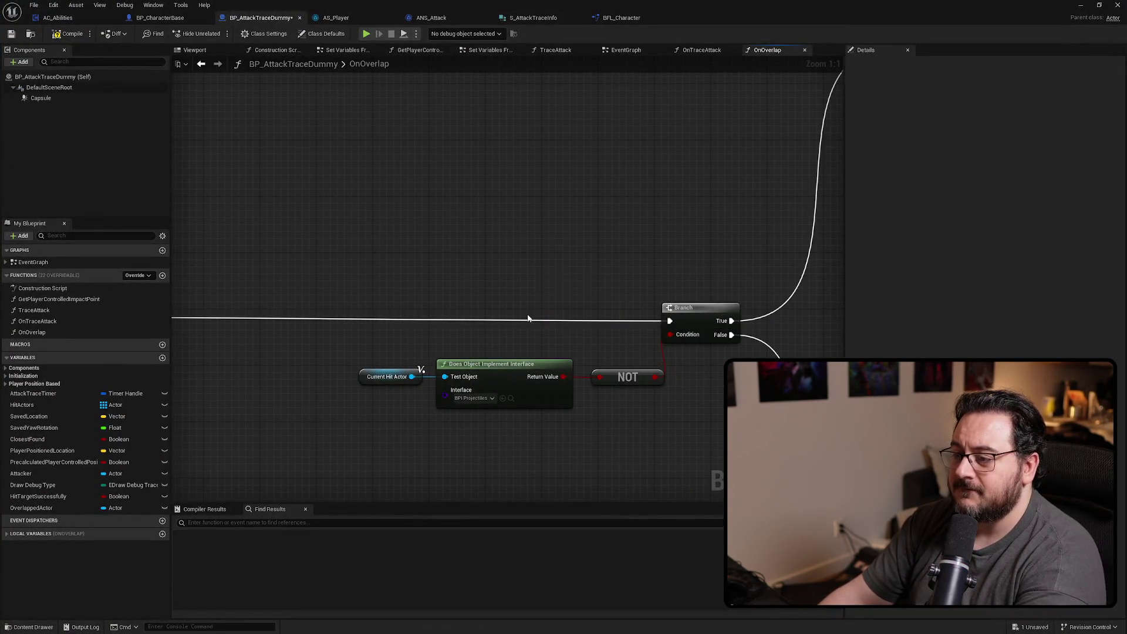
Insert the Print String between Sequence Then 1 and the Branch in OnOverlap
scroll(439, 289, "down", 3)
left_click_drag(439, 289, 493, 278)
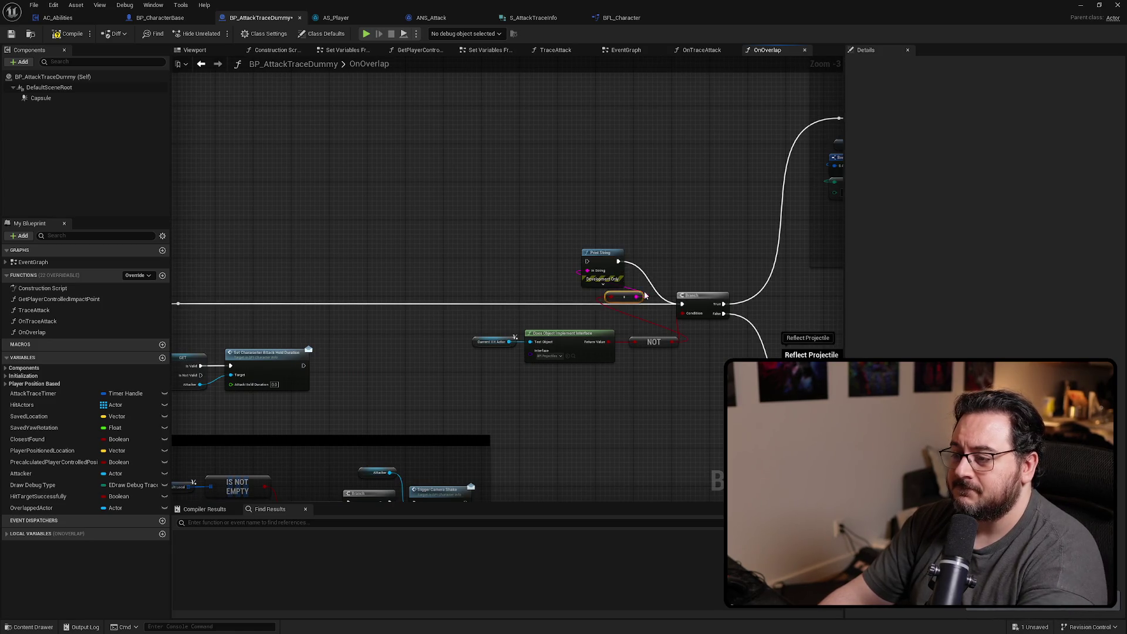
mouse_move(629, 268)
left_mouse_down()
mouse_move(328, 226)
mouse_move(801, 234)
mouse_move(796, 200)
left_mouse_up()
scroll(327, 225, "down", 2)
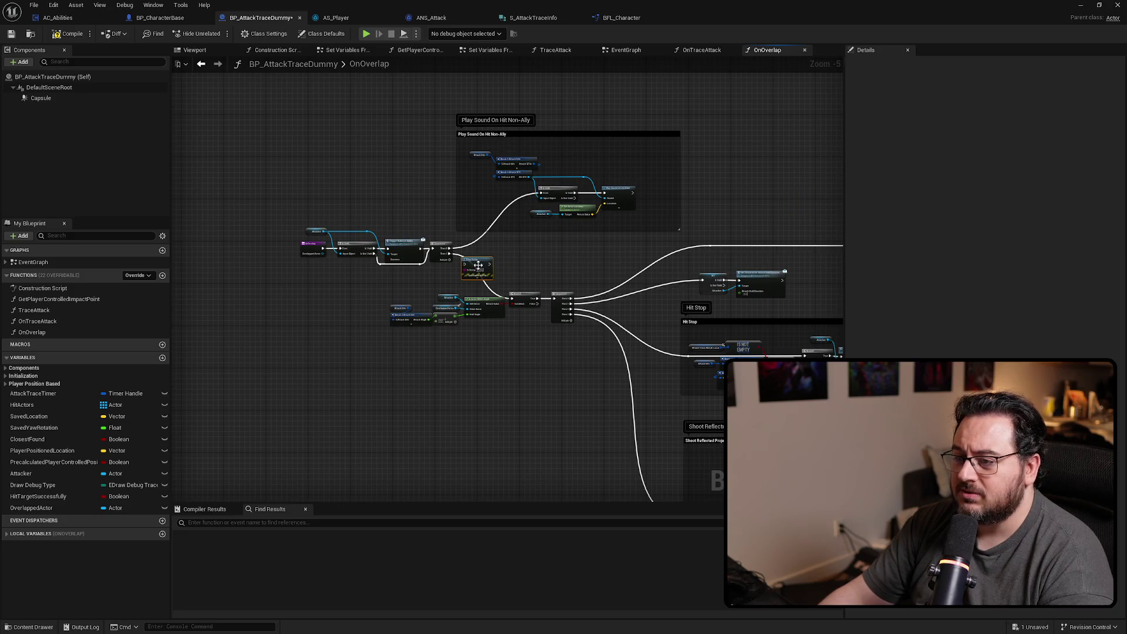
scroll(479, 262, "up", 5)
left_click_drag(500, 257, 481, 260)
mouse_move(401, 227)
left_mouse_down()
mouse_move(513, 267)
mouse_move(513, 255)
mouse_move(450, 255)
left_mouse_up()
mouse_move(533, 360)
left_mouse_down()
mouse_move(472, 282)
mouse_move(495, 277)
left_mouse_up()
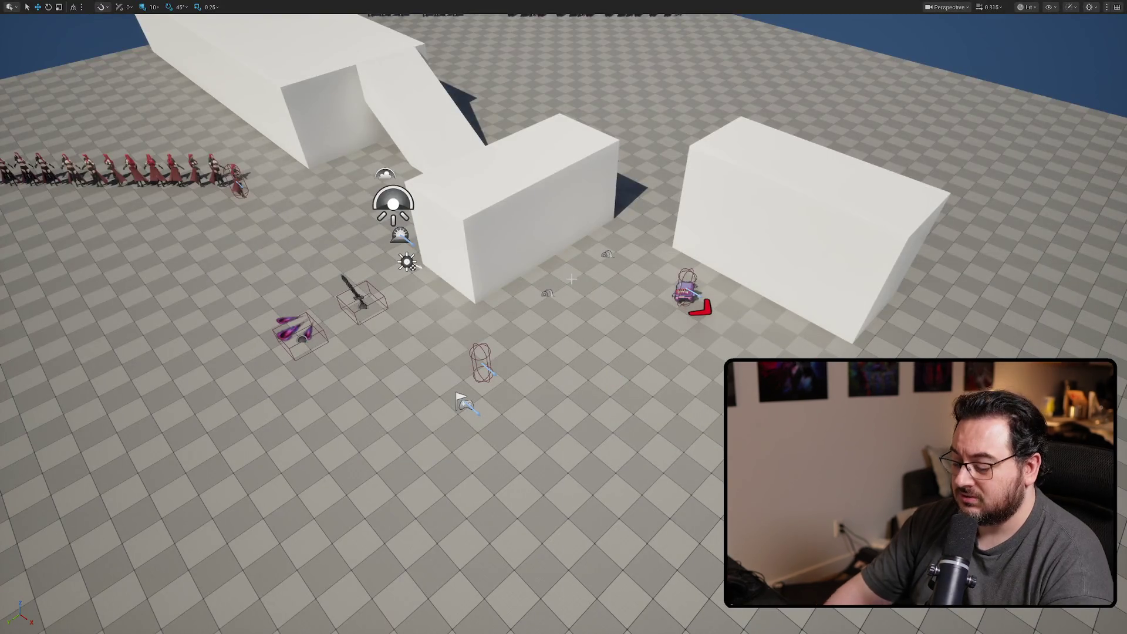
Play-test an attack on the purple dummy, then stop and return to OnOverlap
key("alt+p")
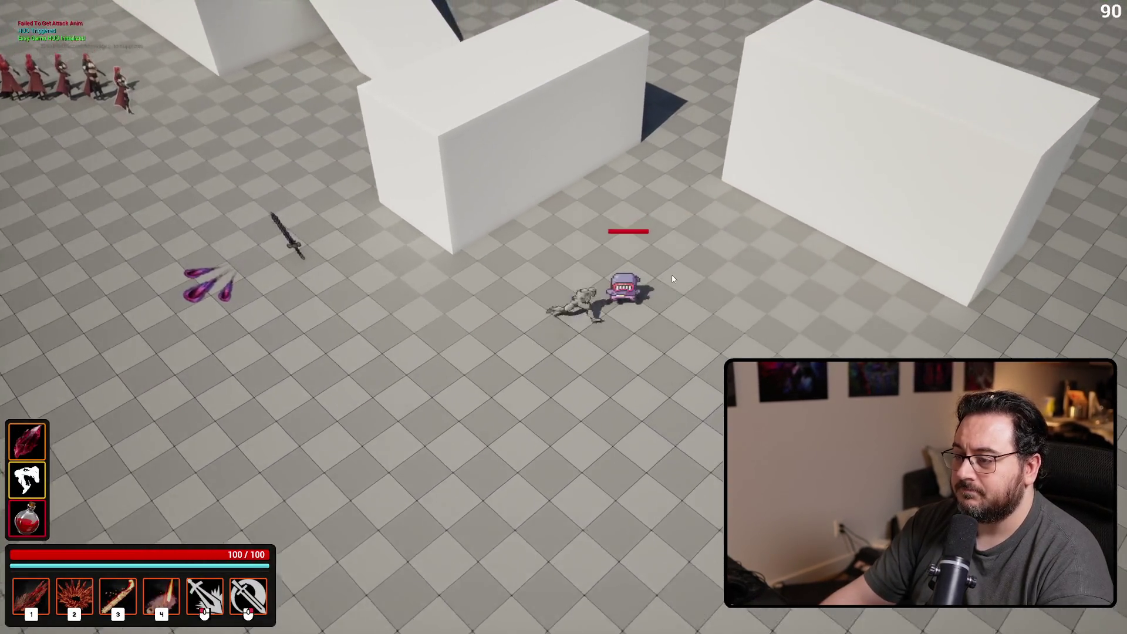
left_click(673, 278)
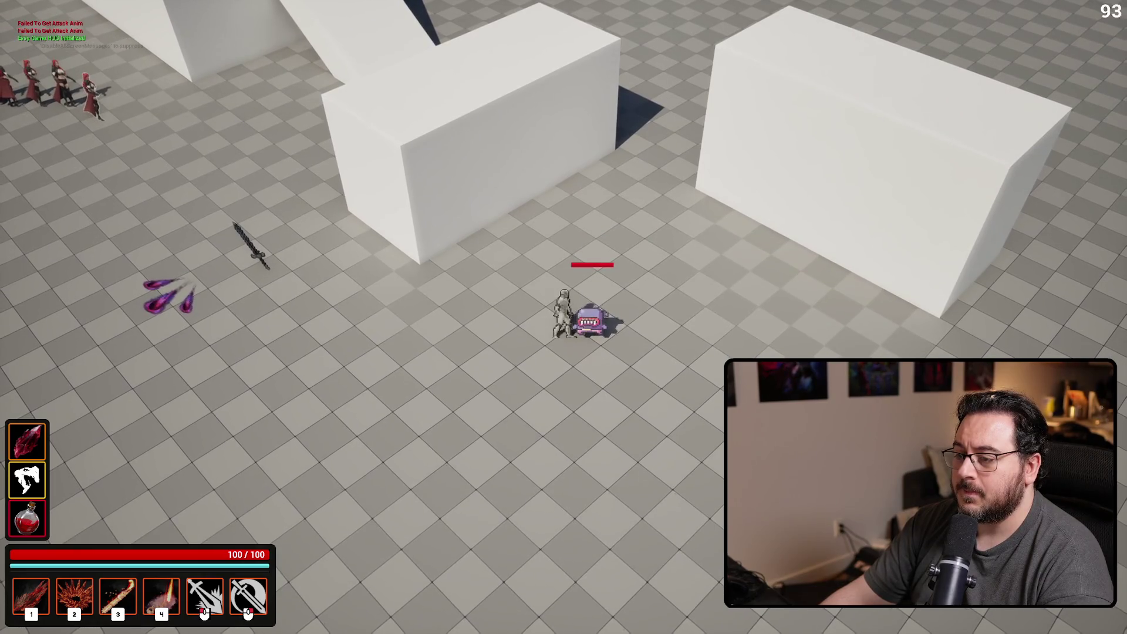
left_click(587, 317)
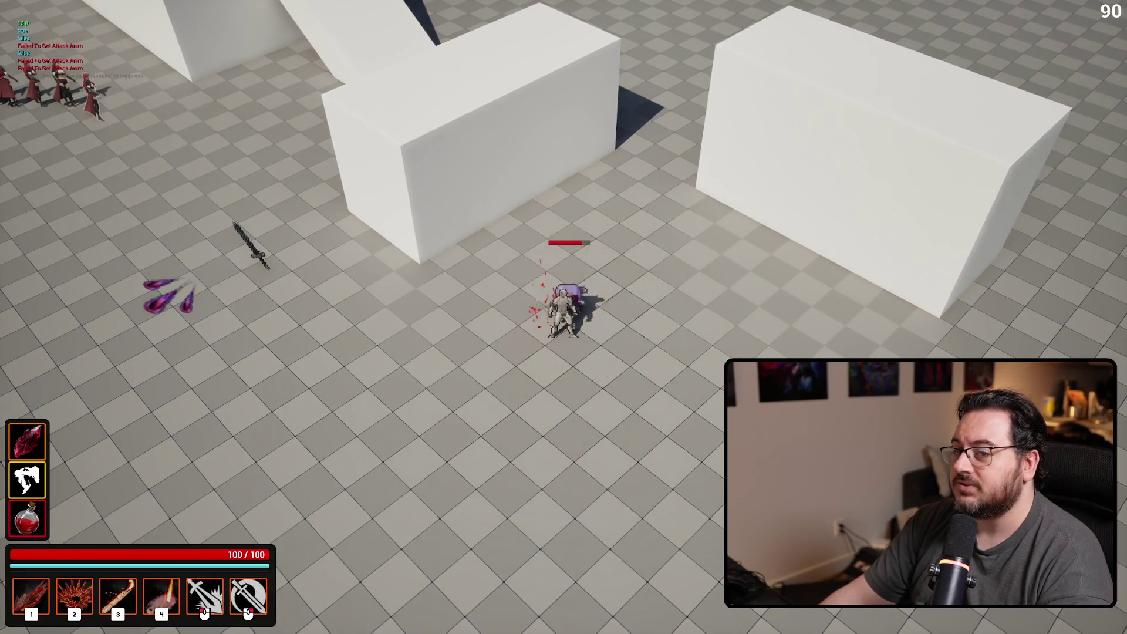
key("Escape")
left_click(520, 33)
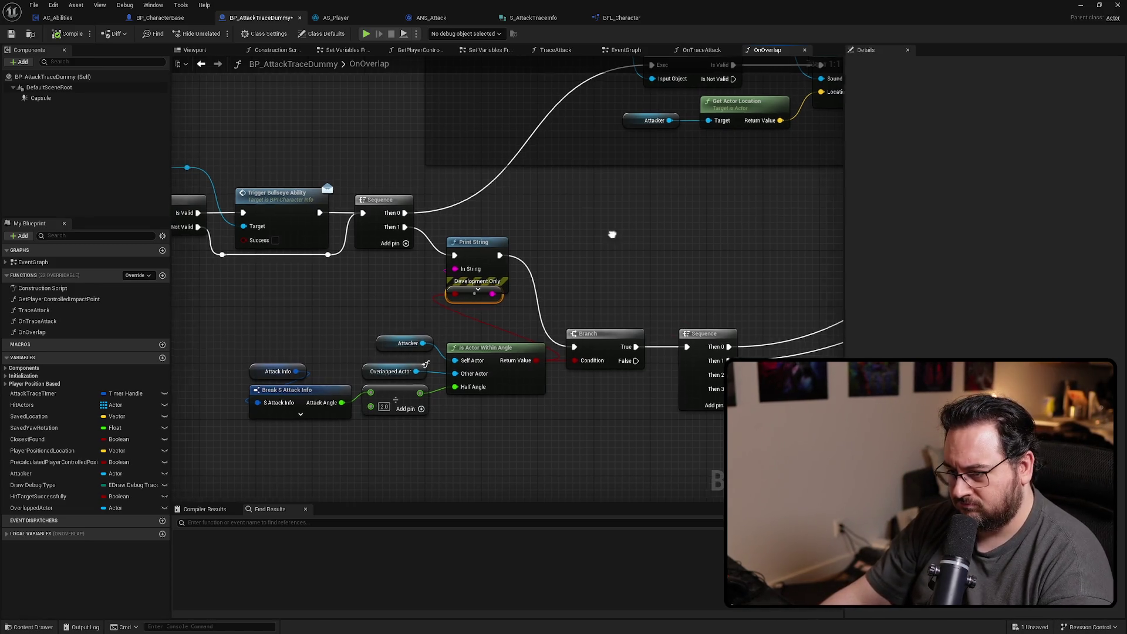
Drop a fresh Overlapped Actor getter in place of the old one beside Is Valid
left_click_drag(609, 235, 693, 228)
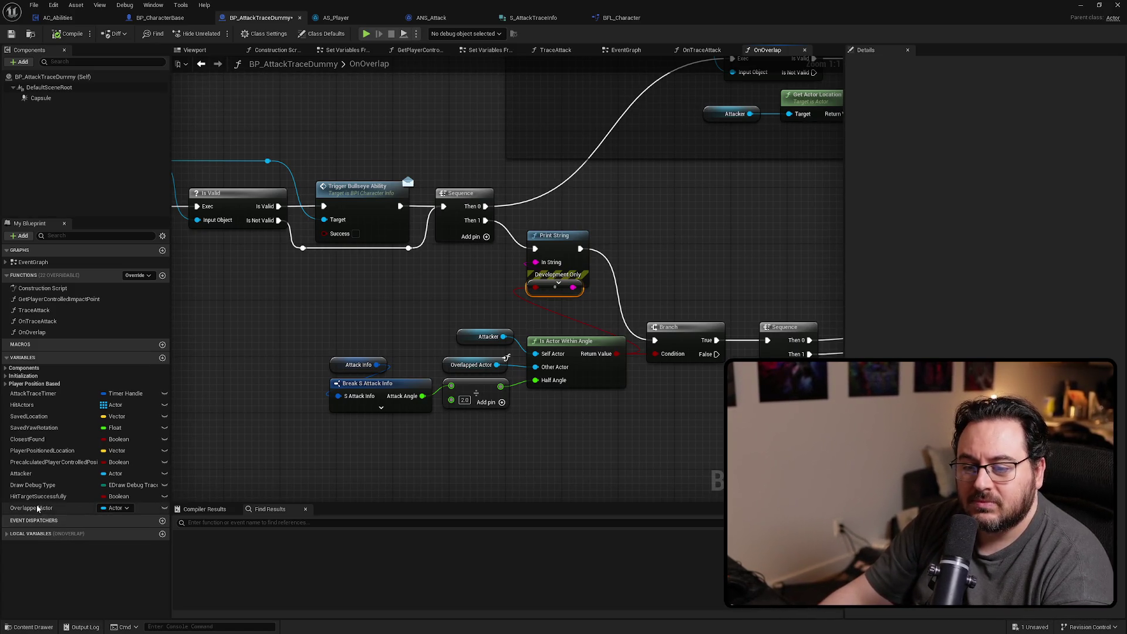
mouse_move(37, 508)
left_mouse_down()
mouse_move(435, 338)
mouse_move(536, 367)
left_mouse_up()
left_click(463, 365)
key("Delete")
left_click_drag(394, 335, 441, 370)
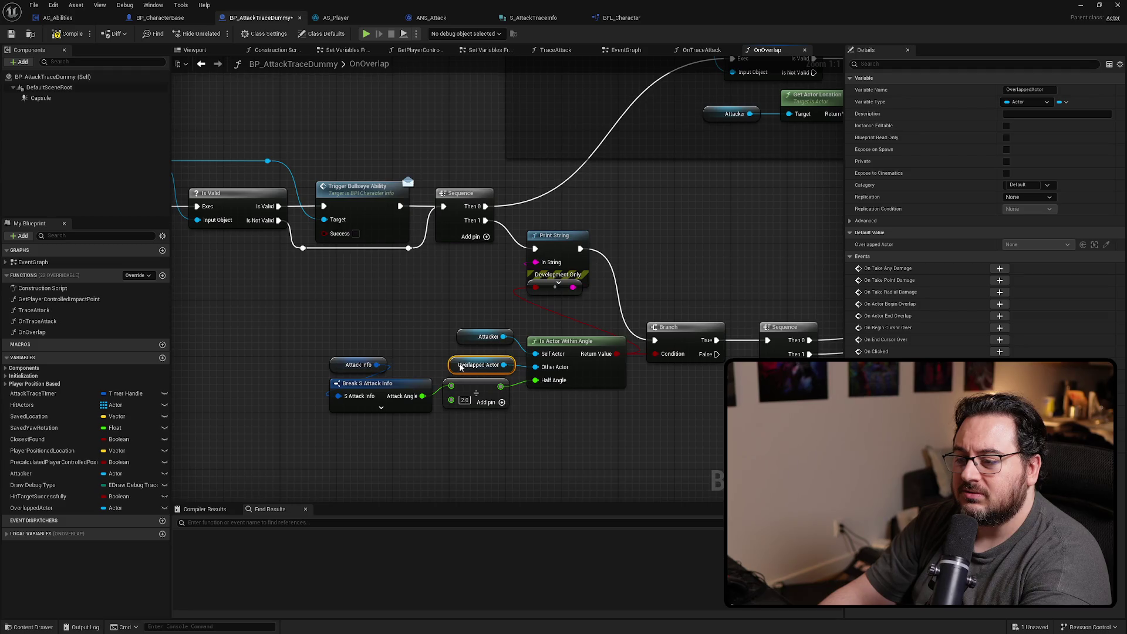
key("ctrl+z")
key("ctrl+z")
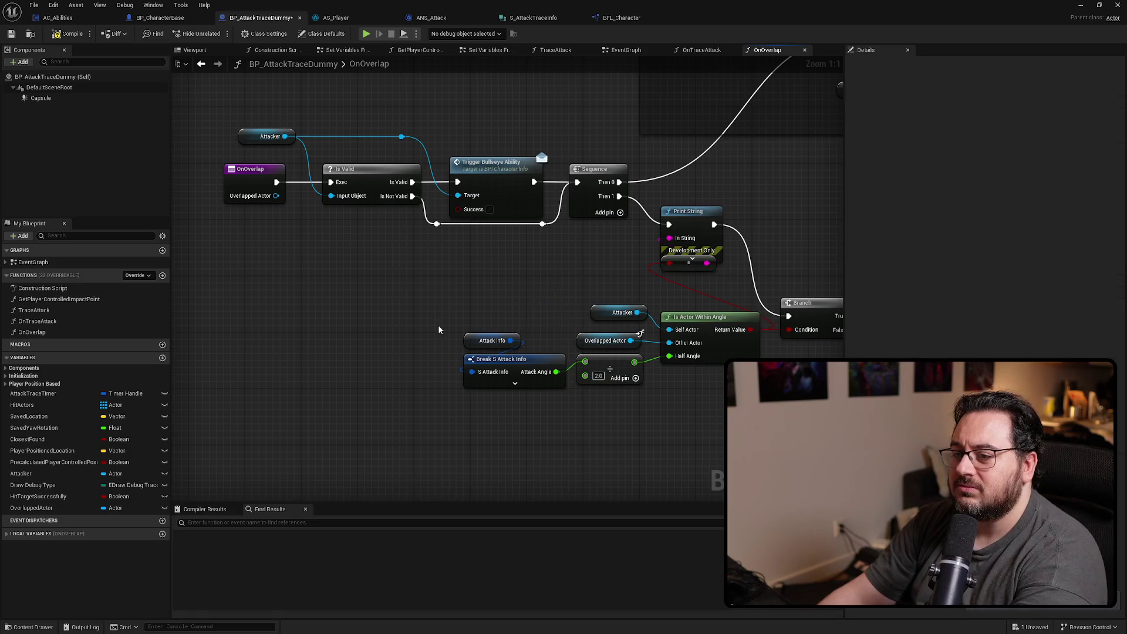
Check the EventGraph's SET Overlapped Actor node, then open the IsActorWithinAngle function
key("ctrl+z")
left_click_drag(318, 320, 315, 321)
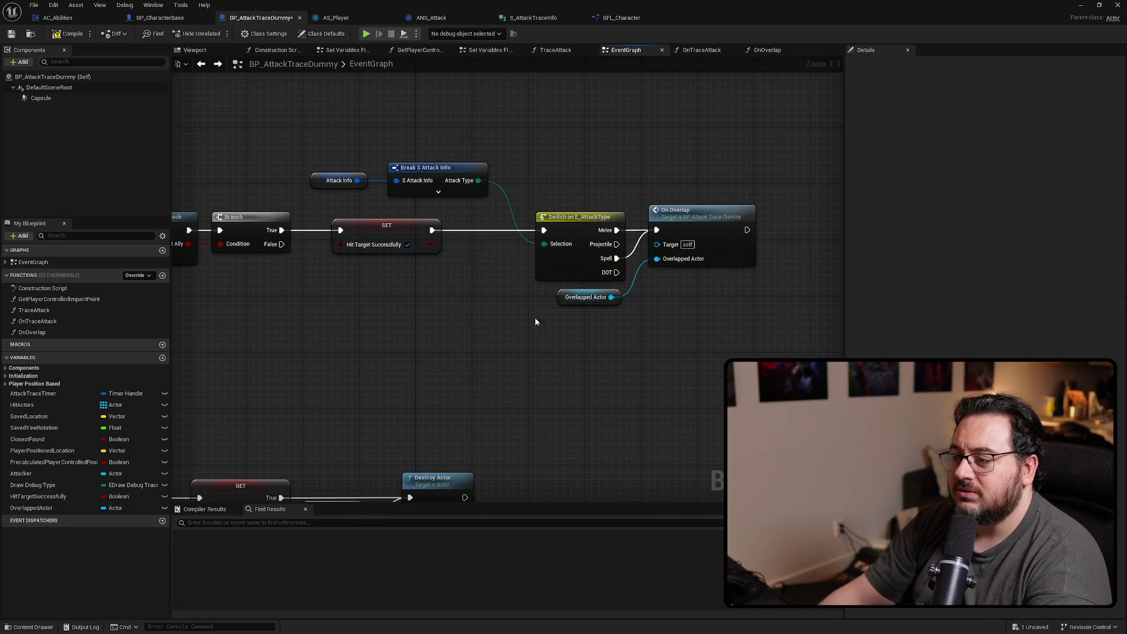
key("ctrl+z")
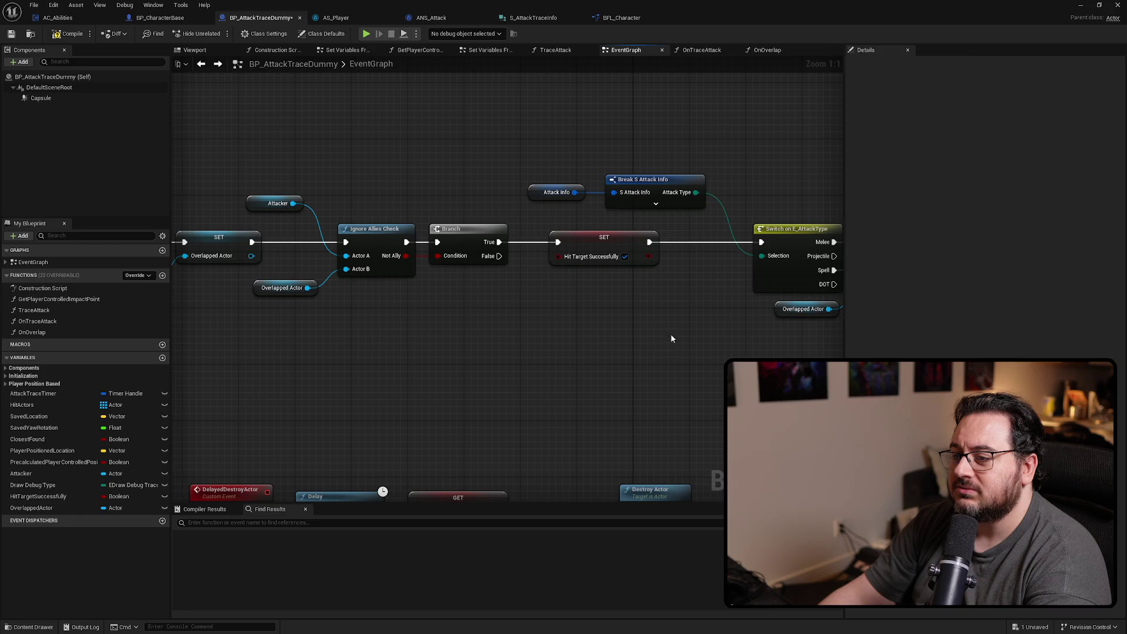
key("ctrl+z")
mouse_move(600, 312)
left_mouse_down()
mouse_move(499, 269)
mouse_move(418, 263)
left_mouse_up()
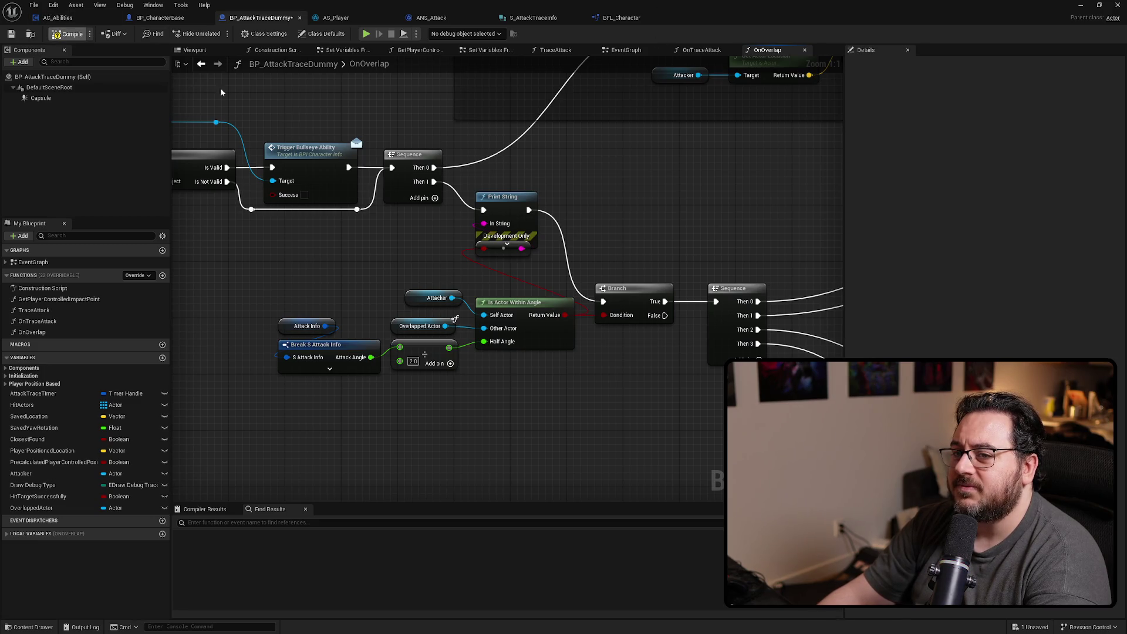
double_click(547, 307)
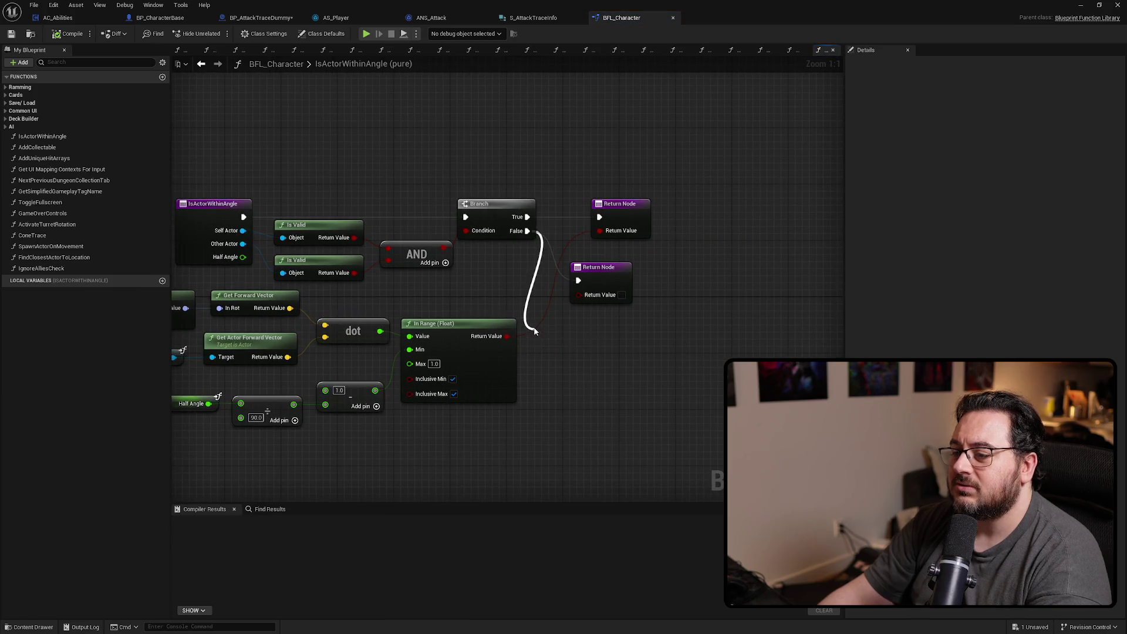
Add a Print String printing FAIL on the Branch's False path in IsActorWithinAngle
left_click_drag(536, 333, 537, 329)
type("print")
key("Return")
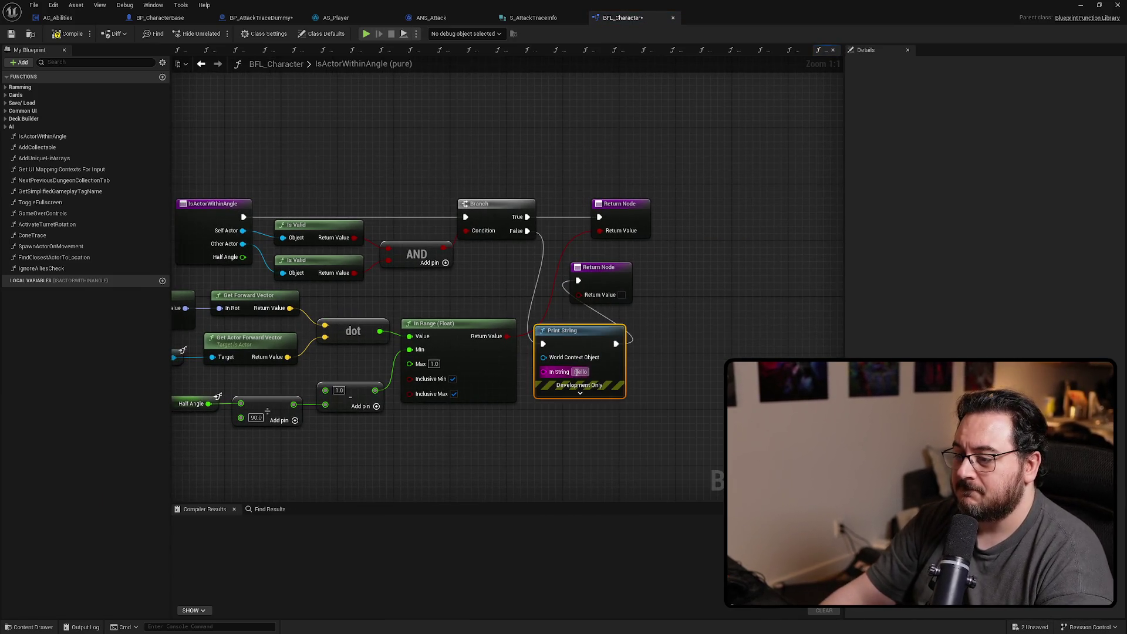
type("FAIL")
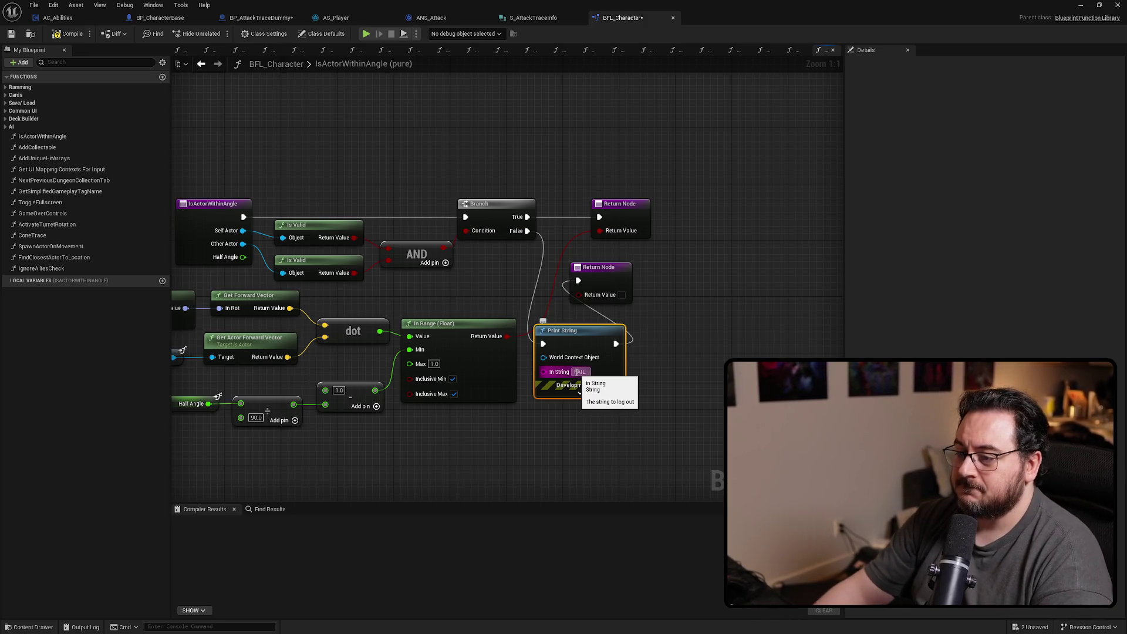
key("Return")
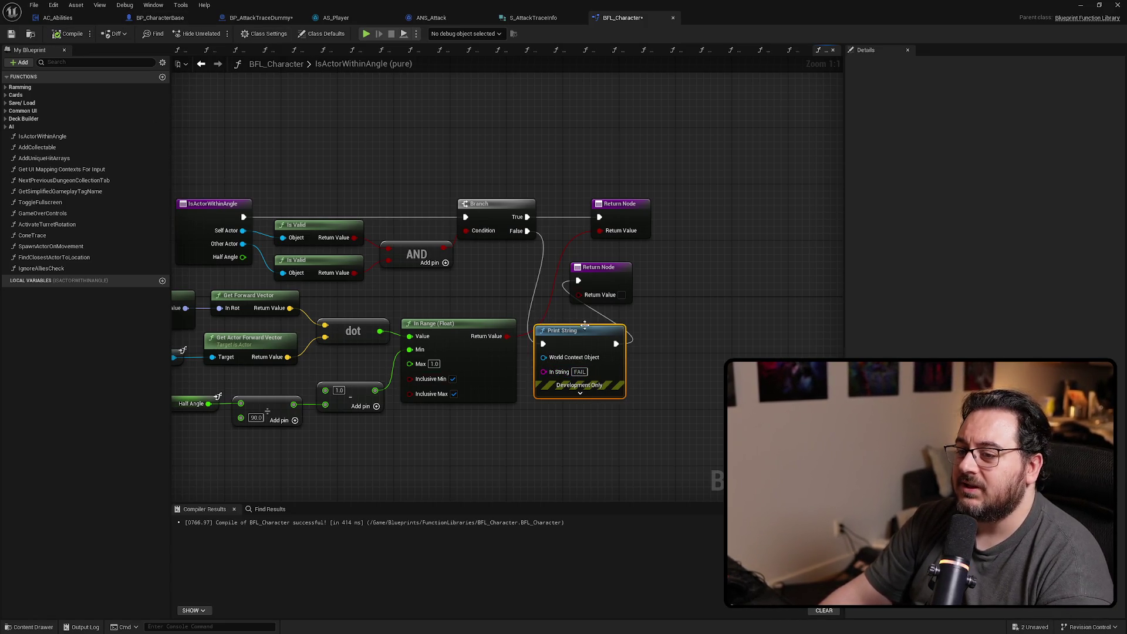
left_click_drag(519, 357, 627, 347)
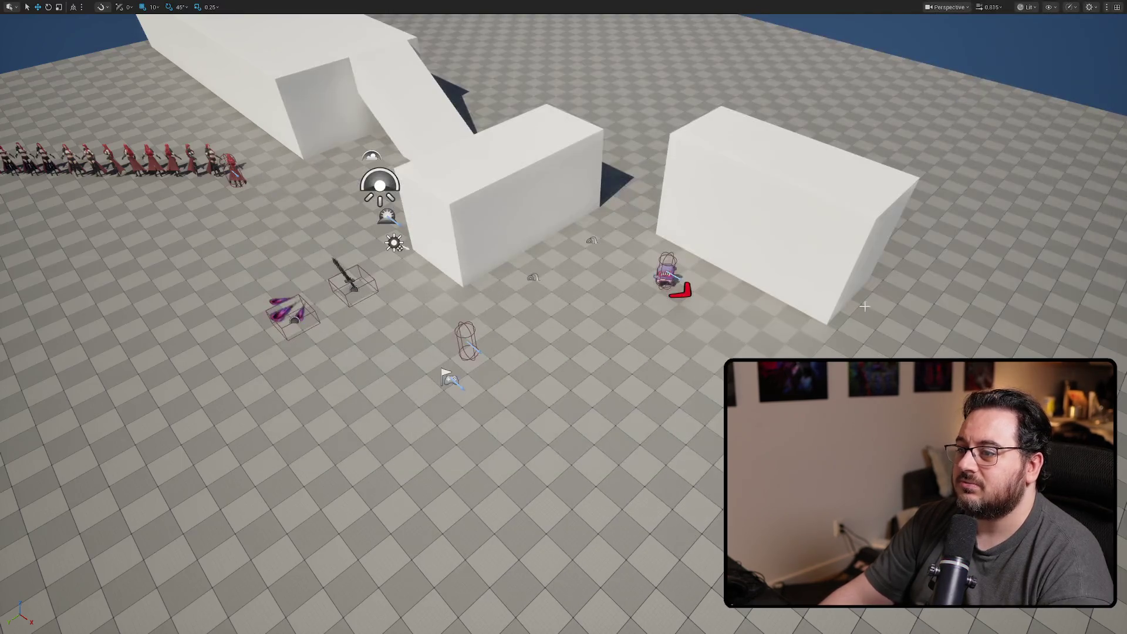
key("alt+p")
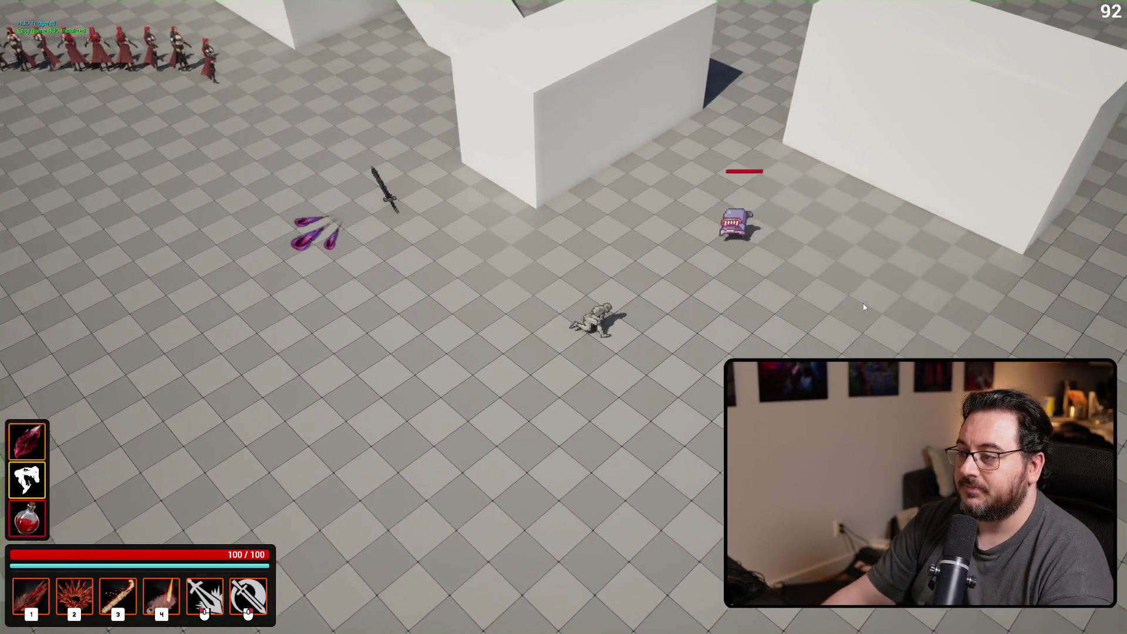
key("a")
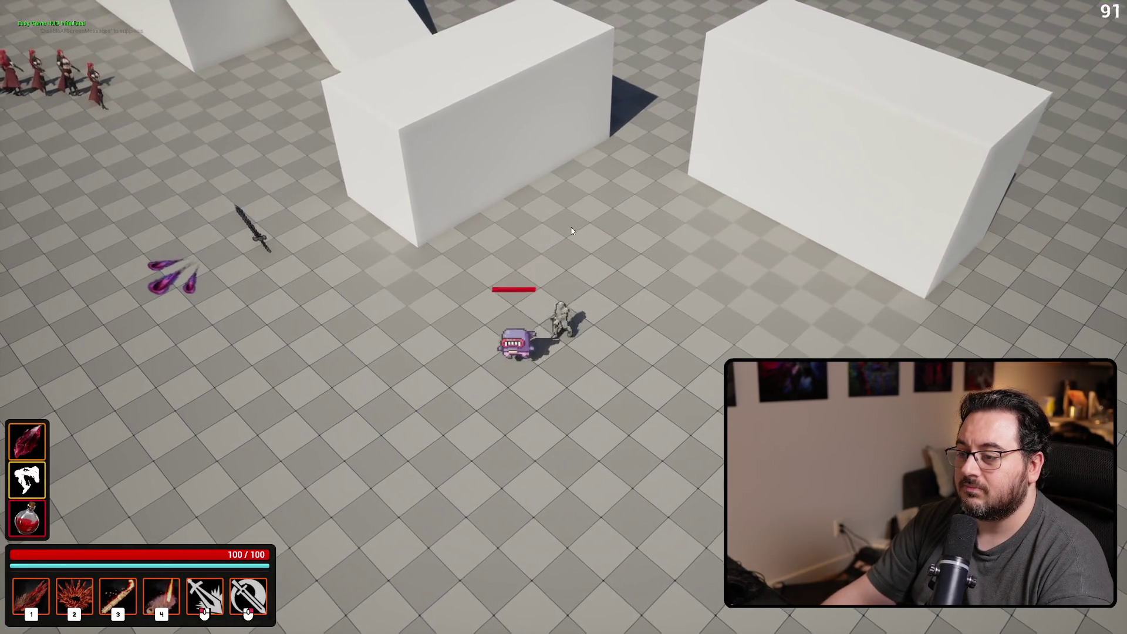
key("w")
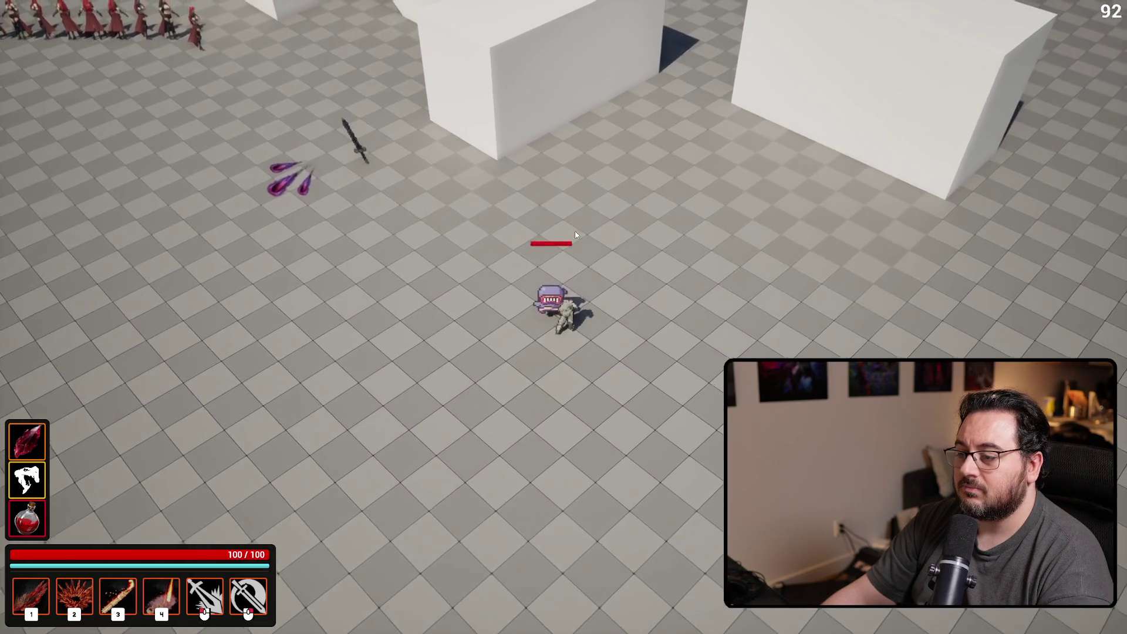
key("w")
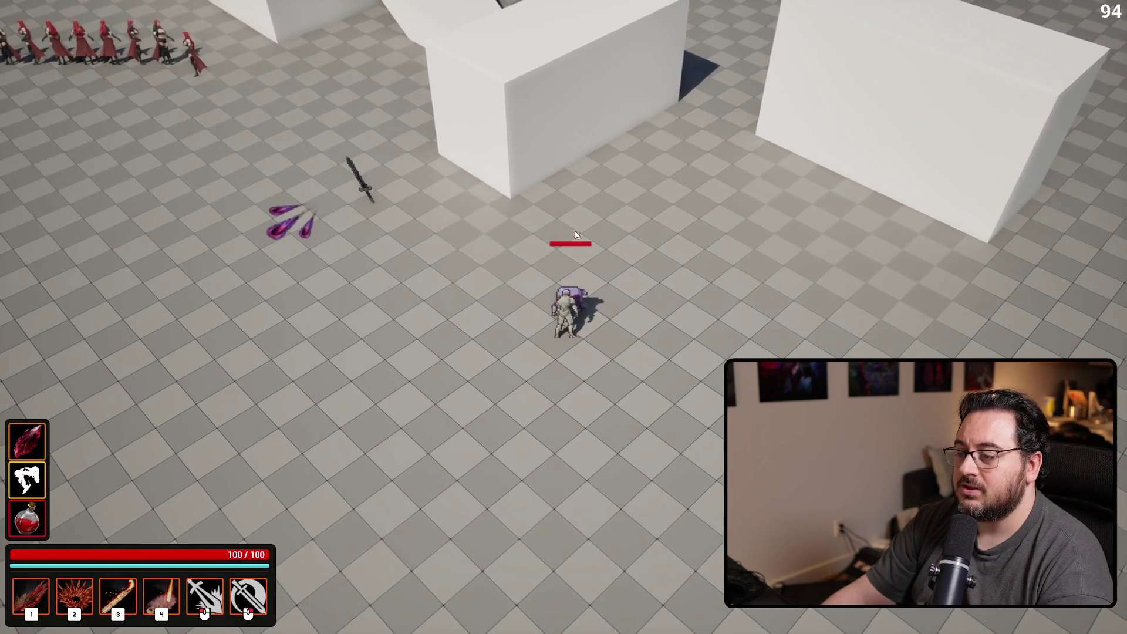
key("s")
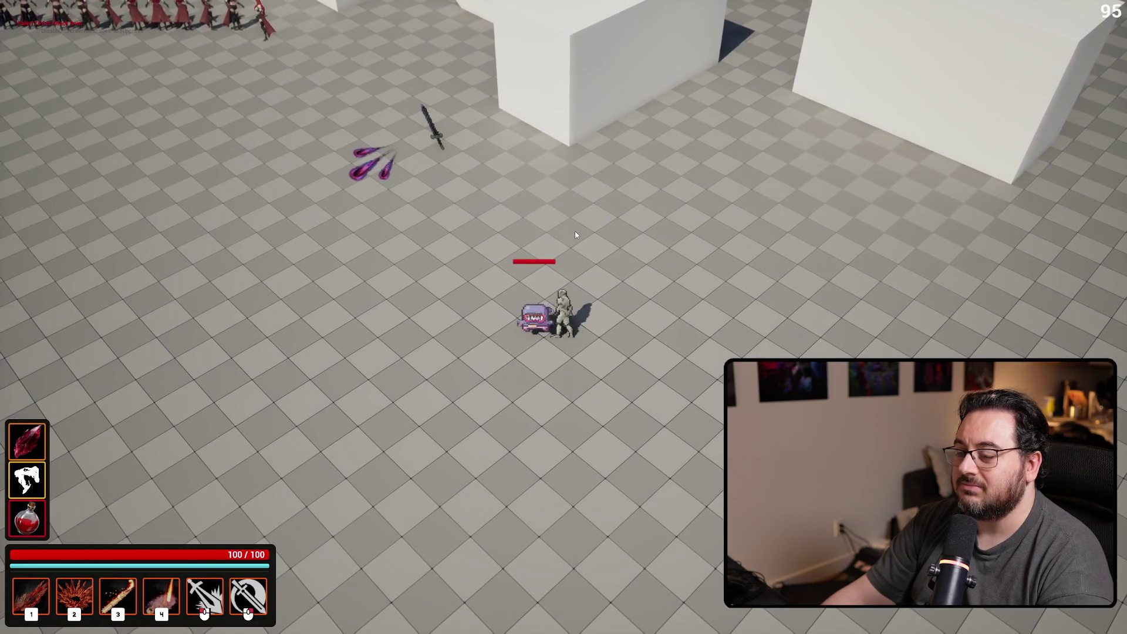
right_click(392, 274)
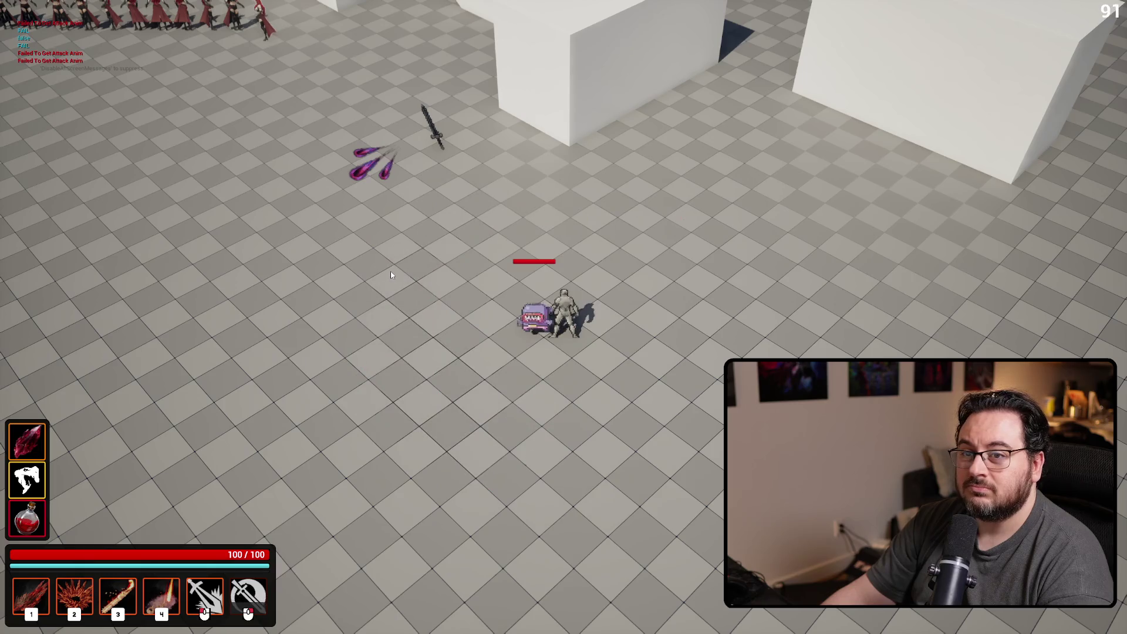
left_click(389, 272)
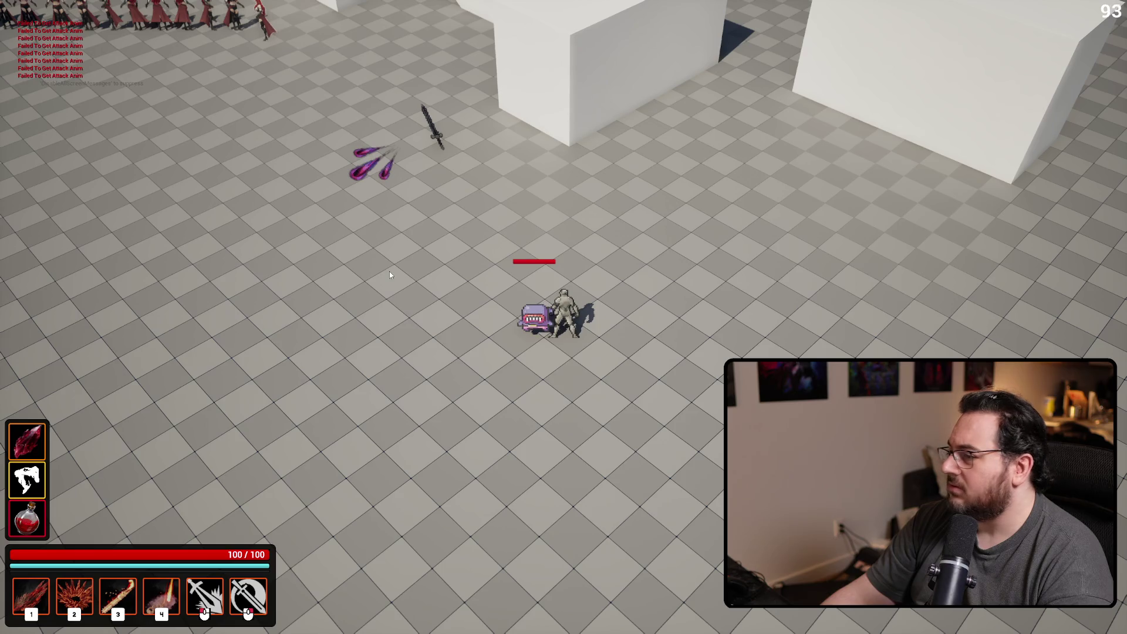
key("Escape")
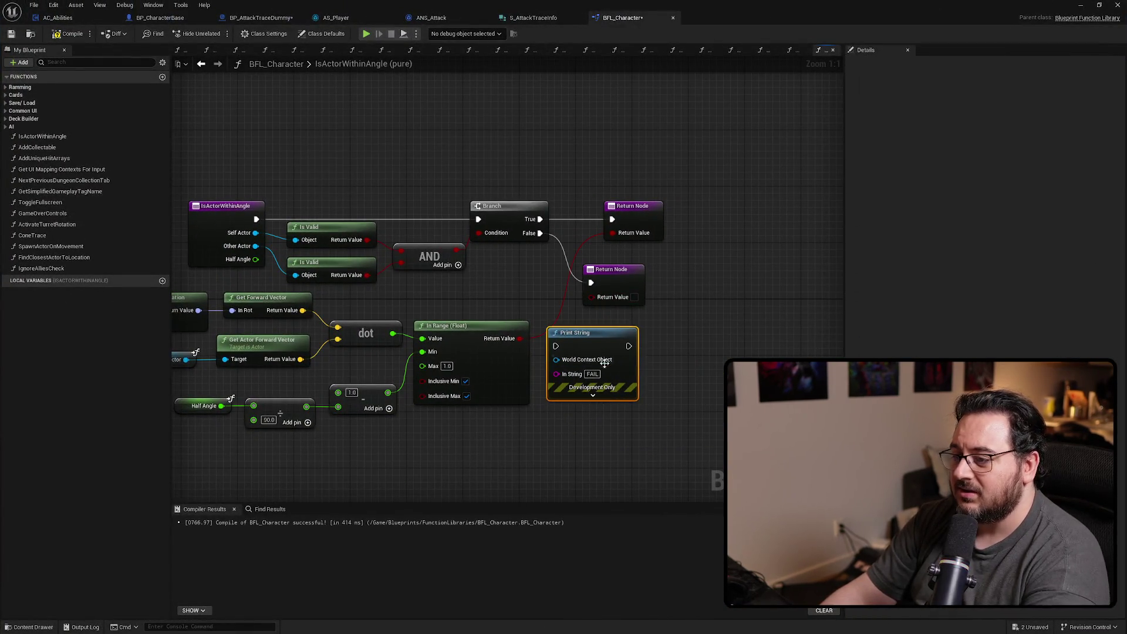
Replace the FAIL print with Format Text and Print Text before the Branch, fed both Is Valid results
key("Delete")
key("Home")
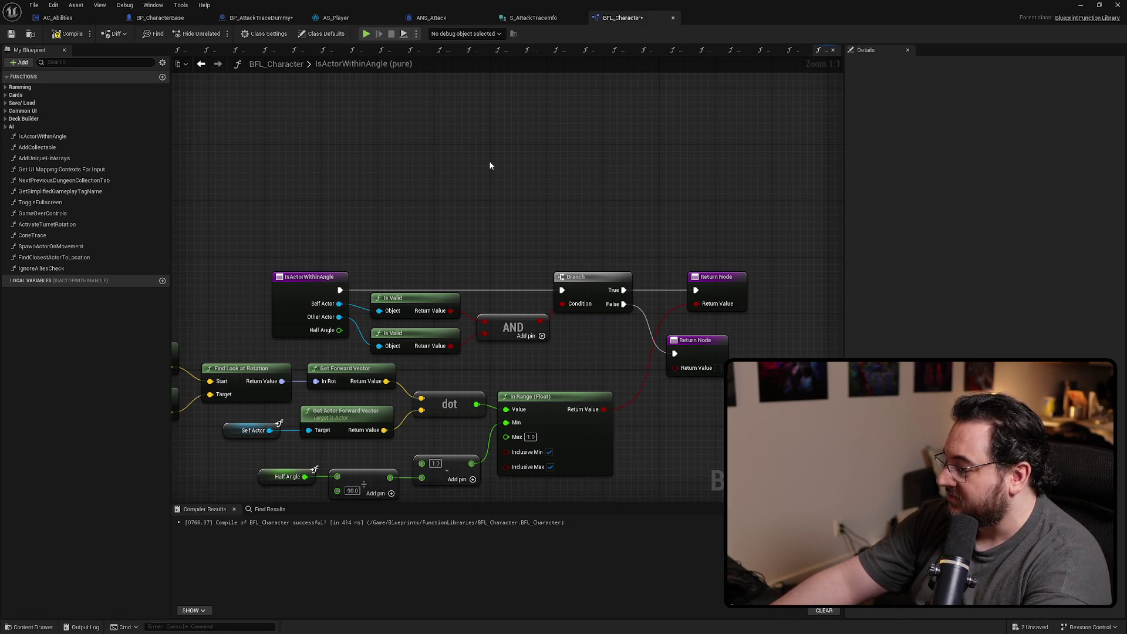
key("ctrl+v")
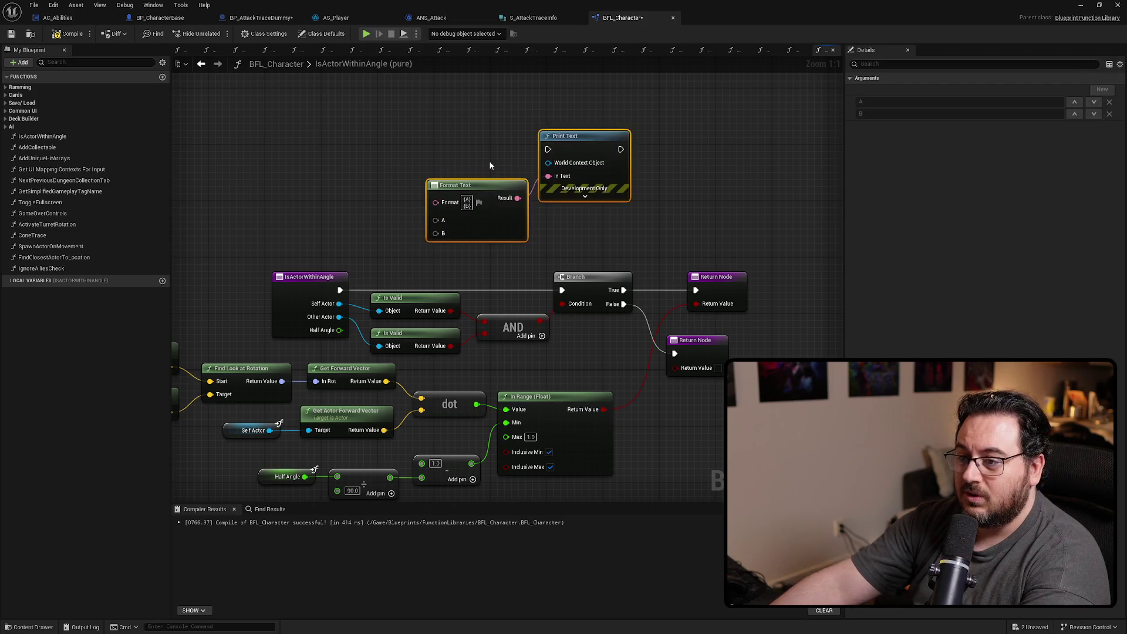
left_click_drag(560, 294, 548, 149)
left_click_drag(621, 150, 634, 168)
left_click_drag(563, 291, 563, 292)
left_click_drag(450, 310, 435, 220)
mouse_move(450, 346)
left_mouse_down()
mouse_move(458, 259)
mouse_move(436, 233)
left_mouse_up()
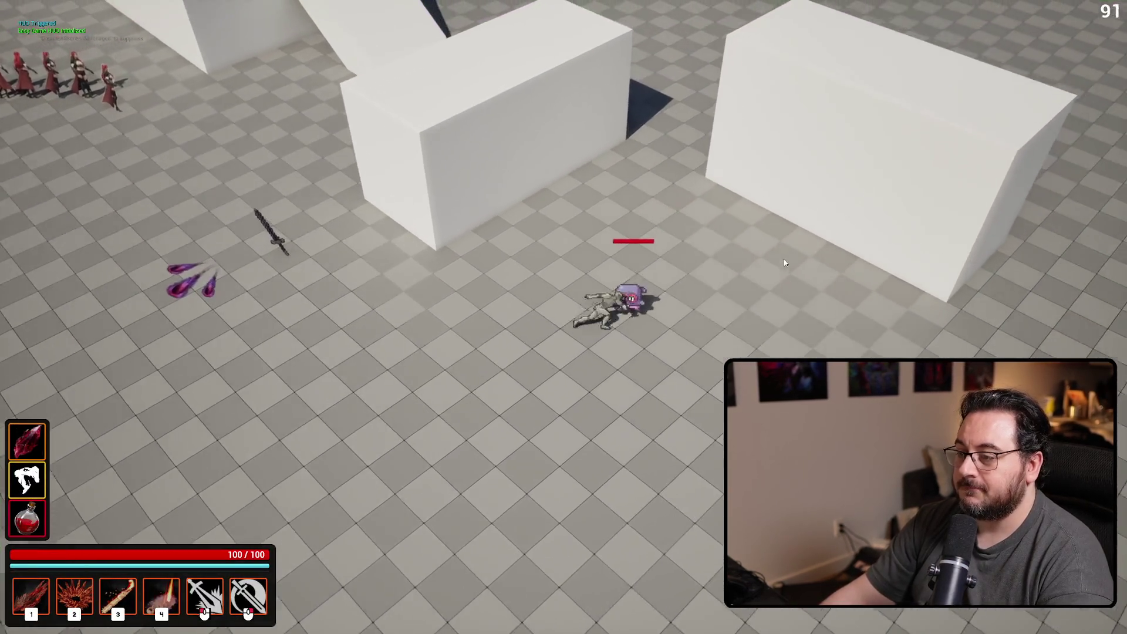
Walk up to the purple dummy and hit it with slash abilities, then stop the session
key("1")
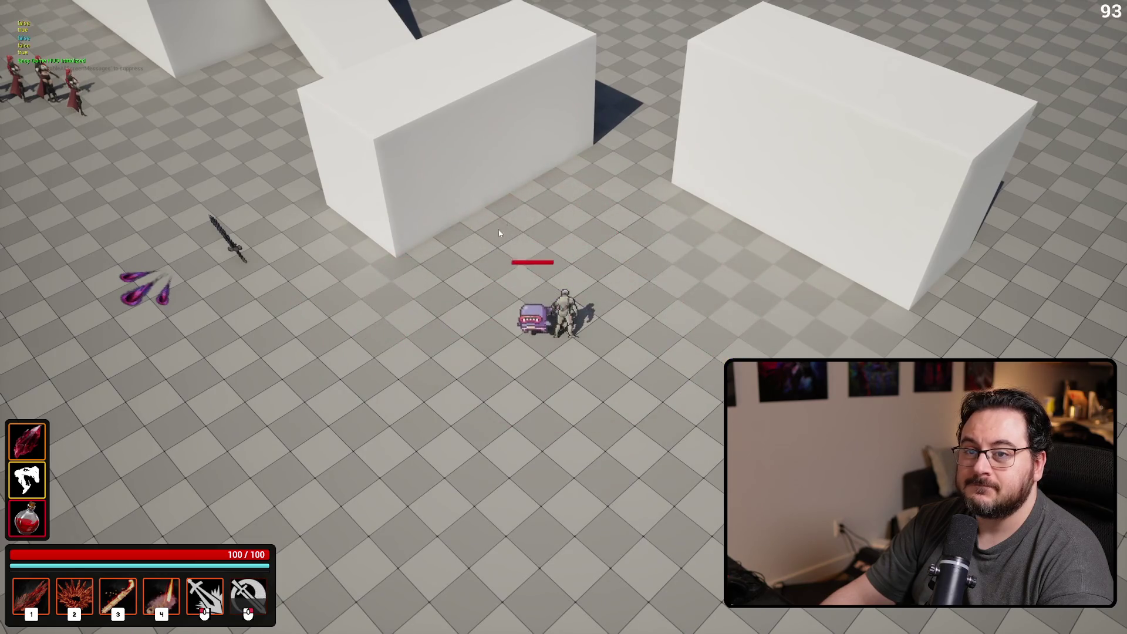
right_click(214, 150)
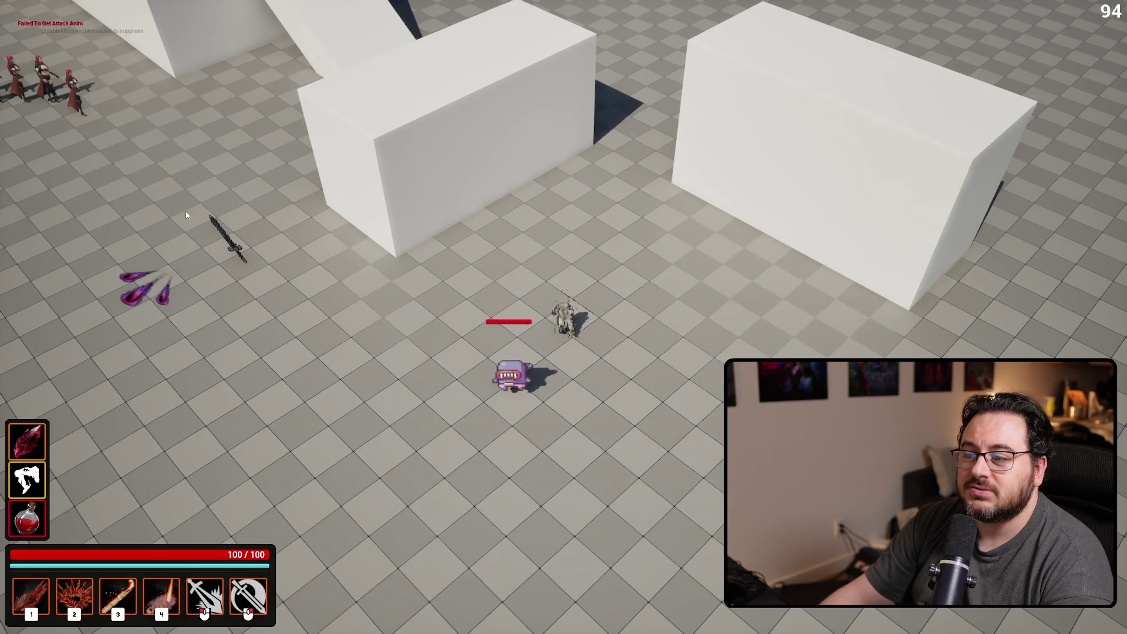
key("s")
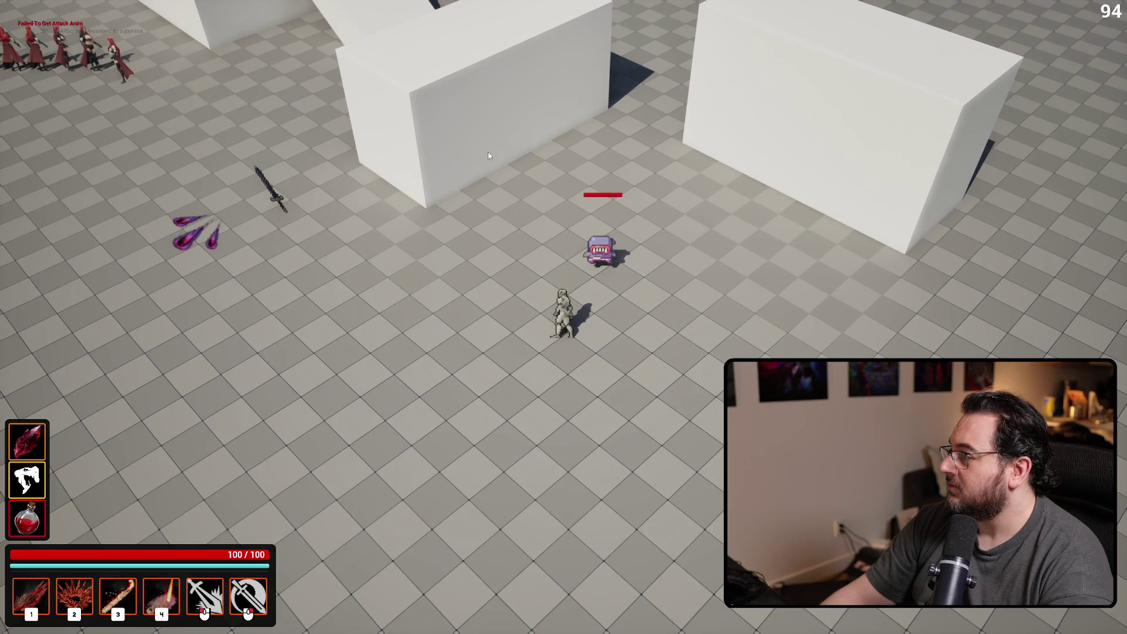
key("w")
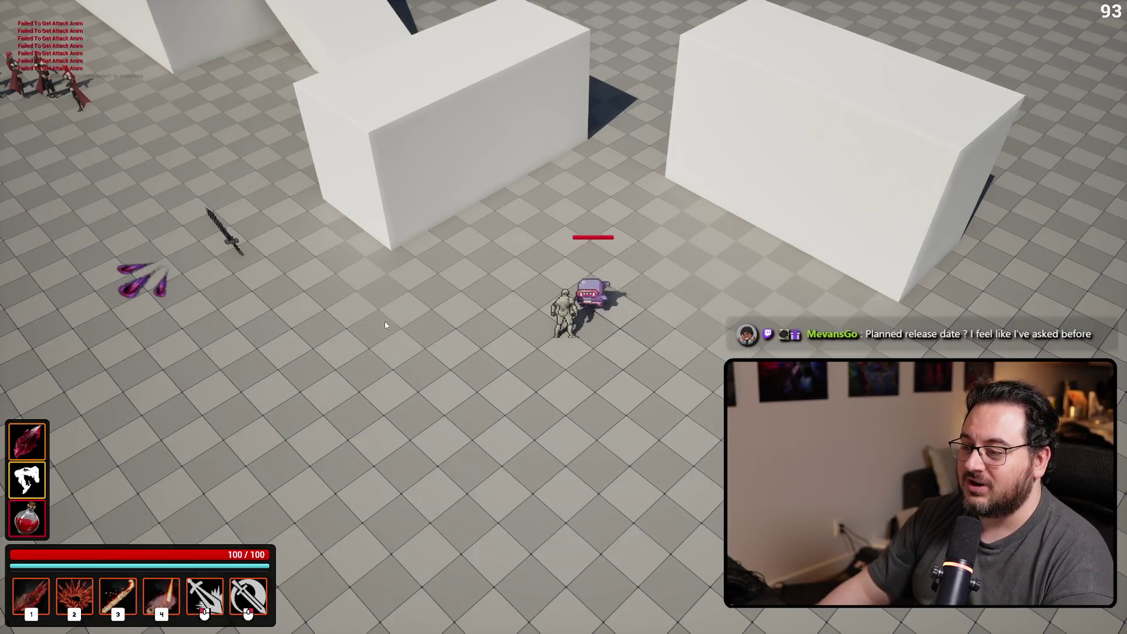
key("w")
right_click(799, 277)
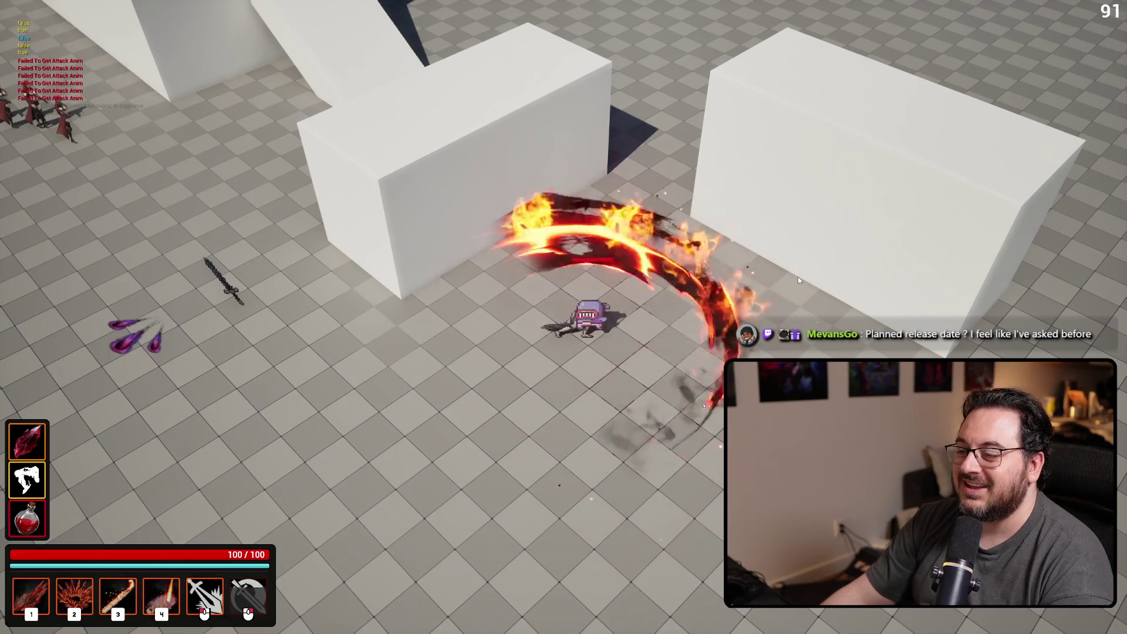
left_click(799, 278)
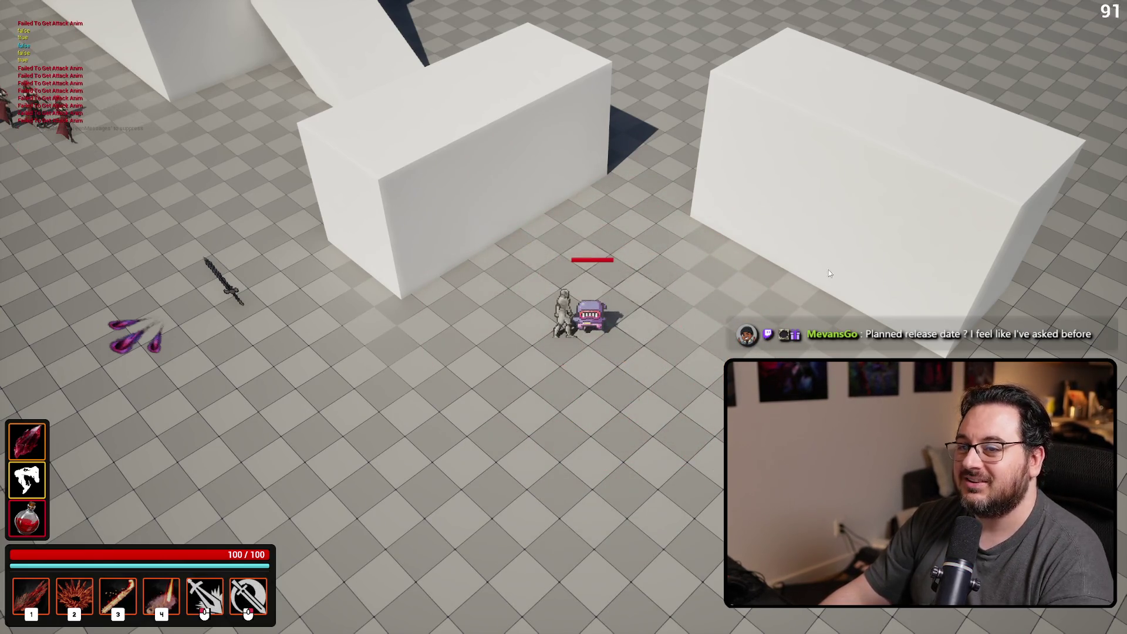
key("Escape")
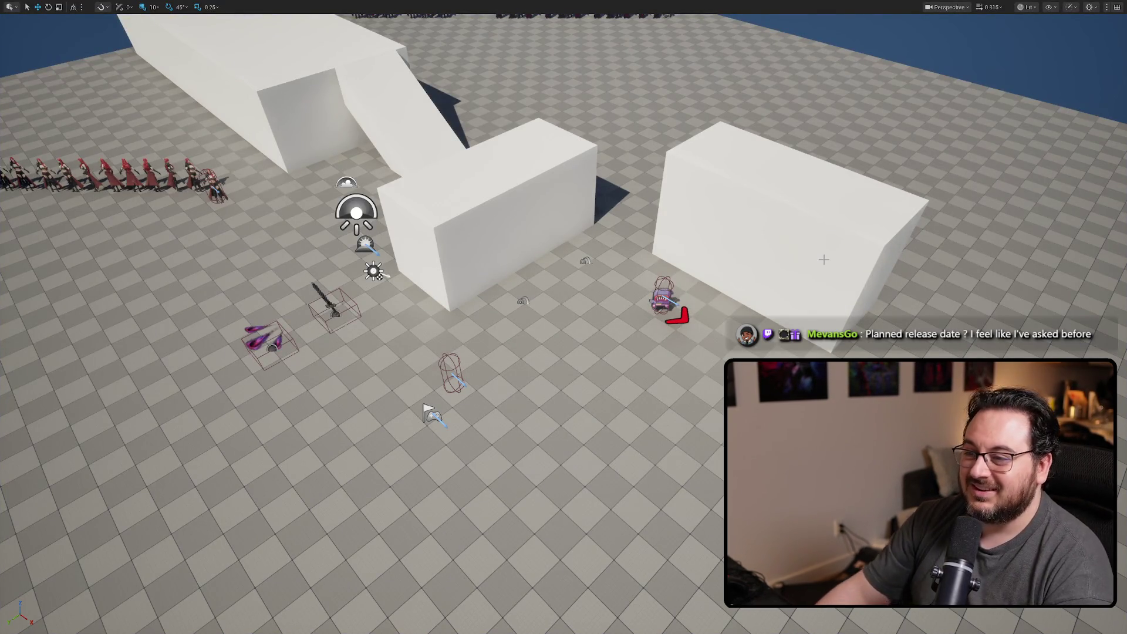
Run a second play test attacking the dummy, then return to BFL_Character
key("alt+p")
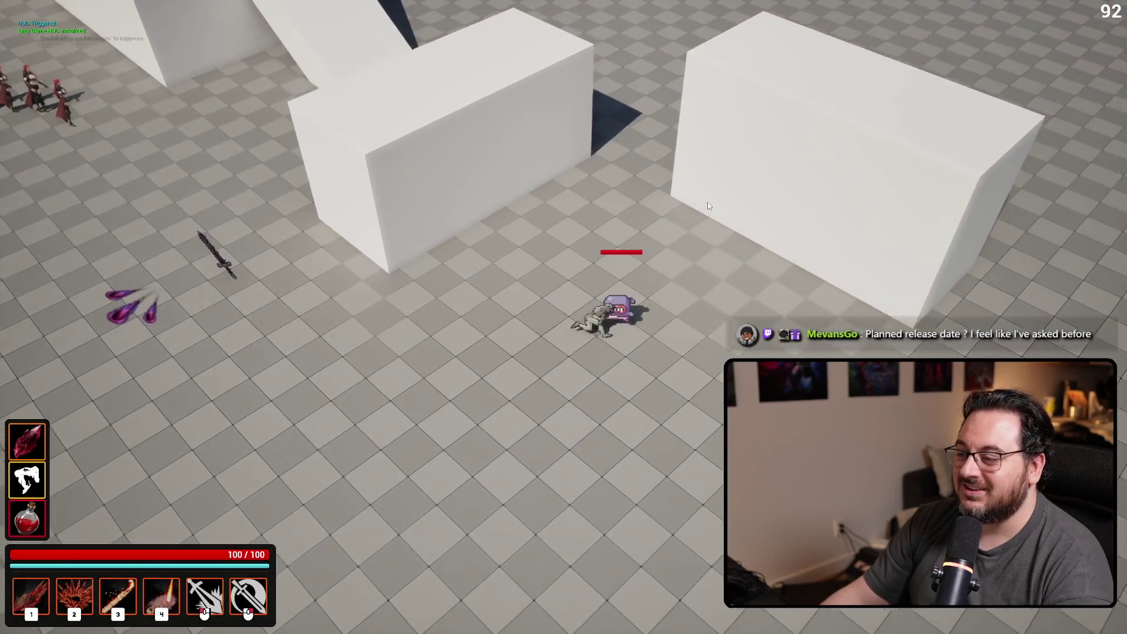
left_click(699, 202)
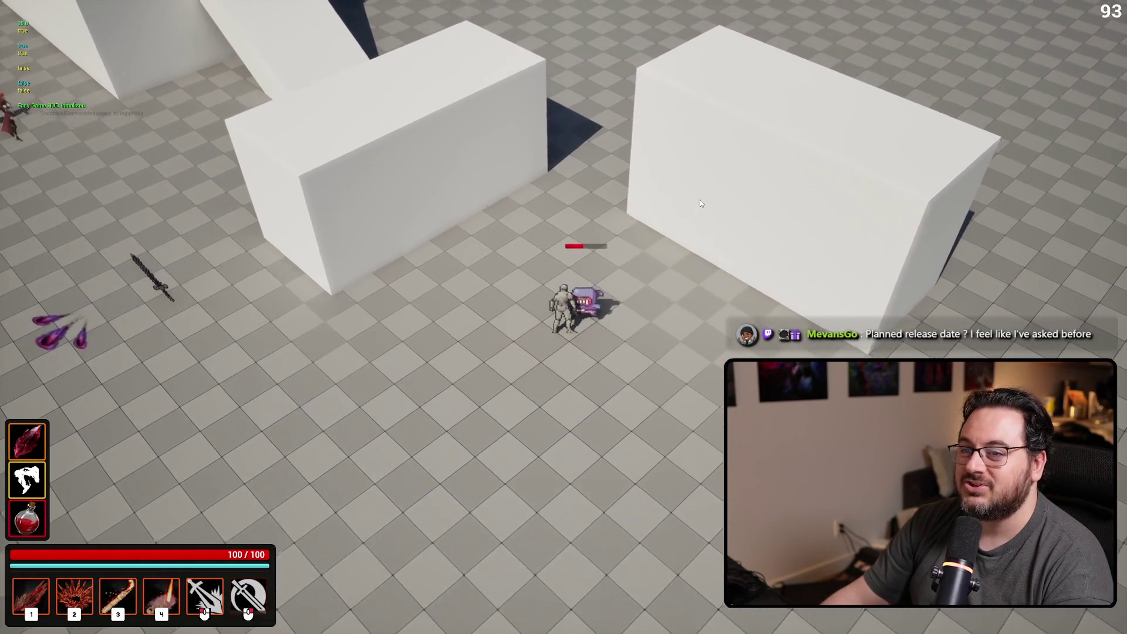
key("Escape")
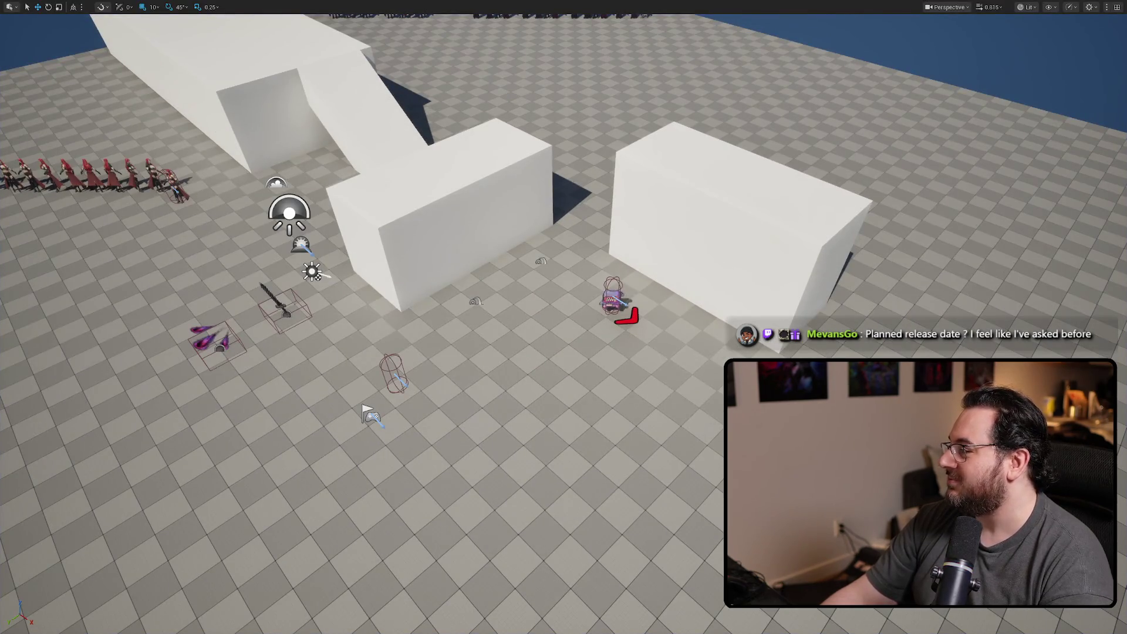
key("alt+Tab")
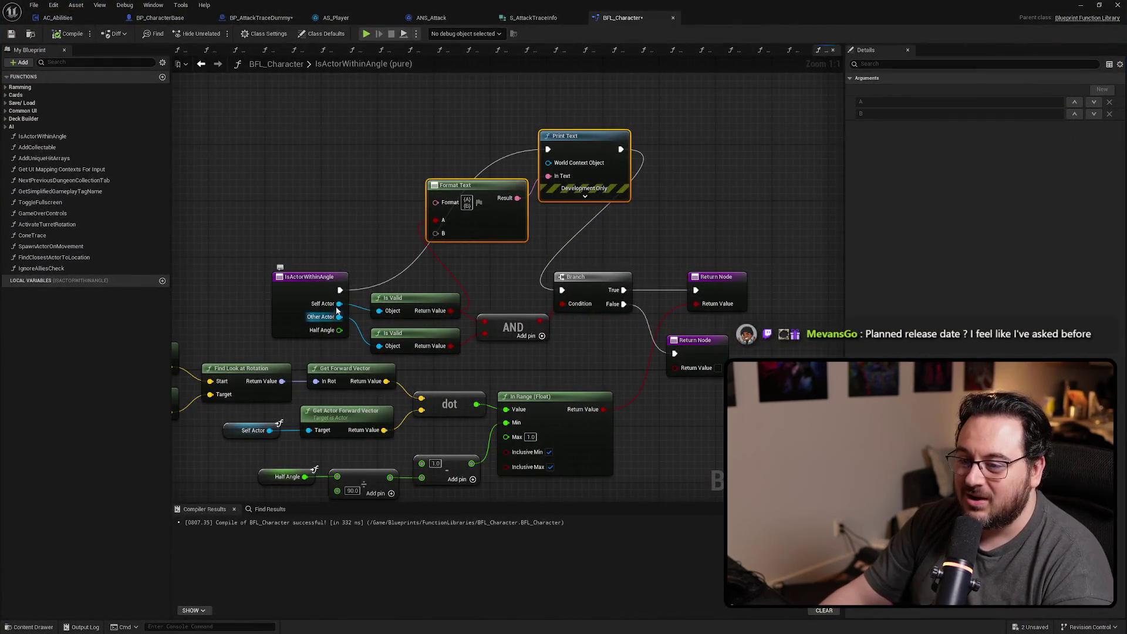
Wire IsActorWithinAngle's entry straight into the Branch and delete the Format Text and Print Text nodes
mouse_move(549, 149)
left_mouse_down()
mouse_move(572, 302)
mouse_move(577, 291)
left_mouse_up()
key("Delete")
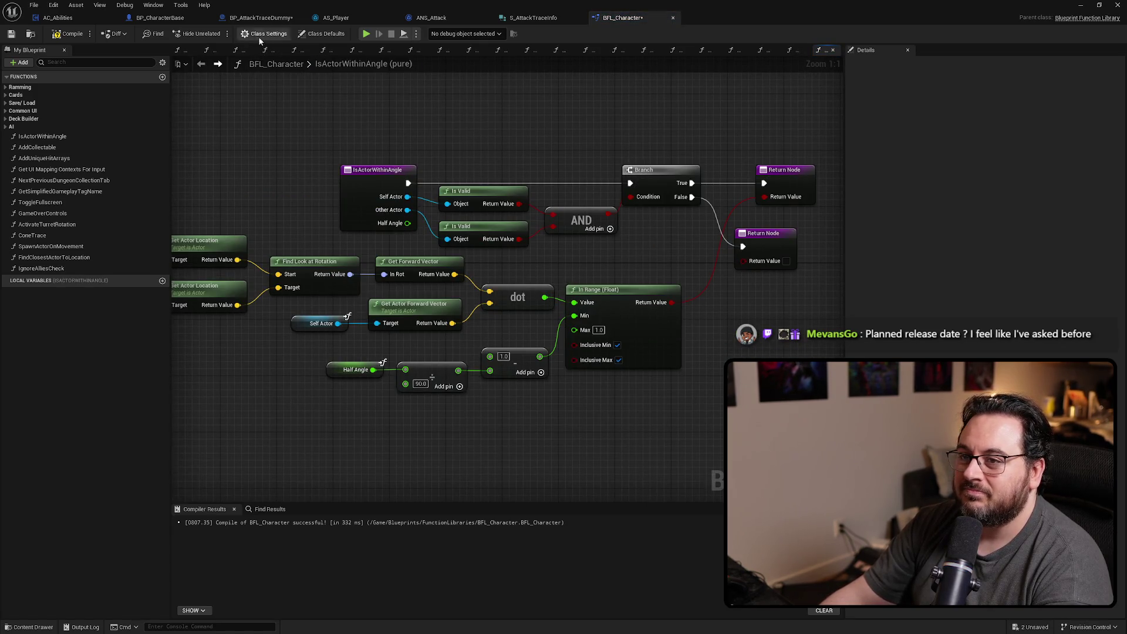
left_click(263, 23)
In the dummy's OnOverlap graph, select the Overlapped Actor getter and rewire Print String's exec output
left_click_drag(583, 235, 614, 223)
left_click(427, 317)
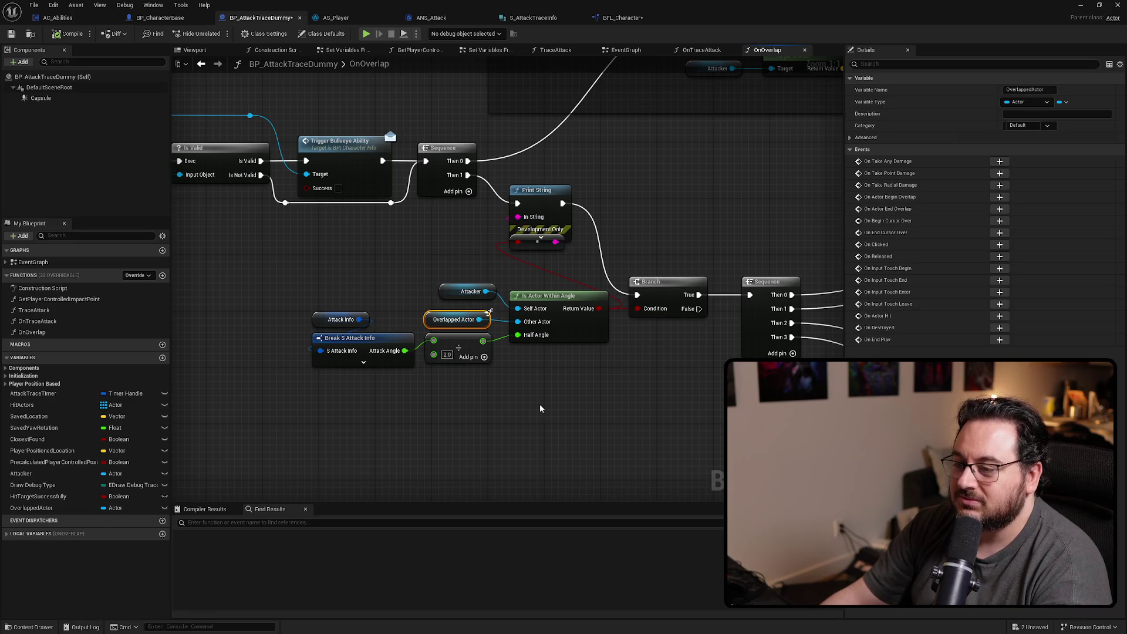
mouse_move(513, 414)
left_mouse_down()
mouse_move(593, 422)
mouse_move(459, 418)
left_mouse_up()
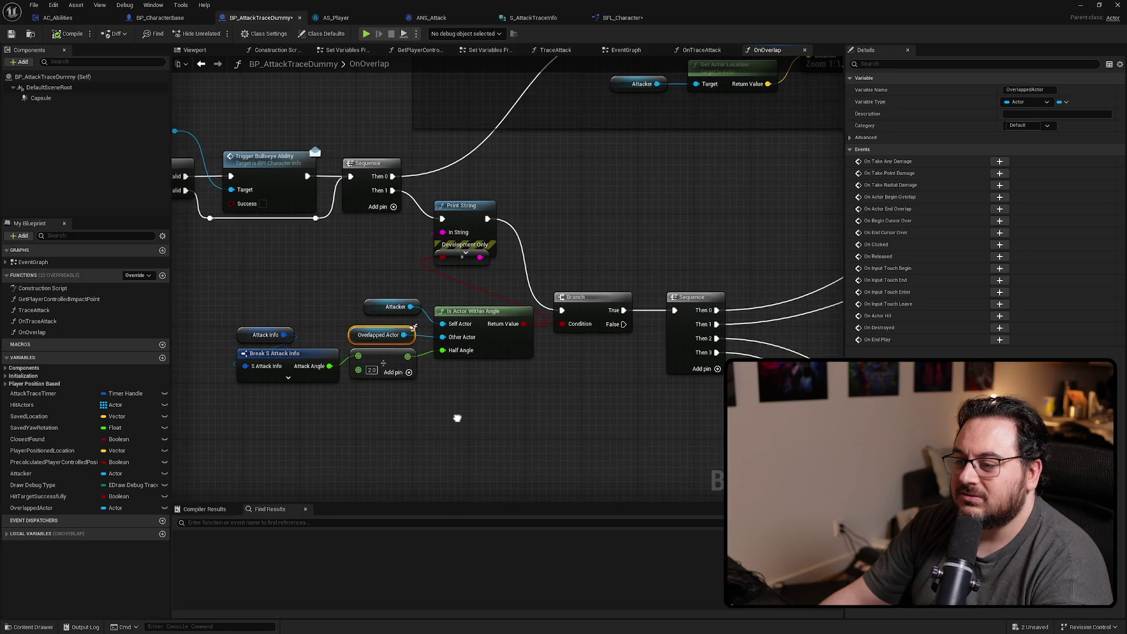
left_click(516, 290)
left_click_drag(488, 219, 674, 310)
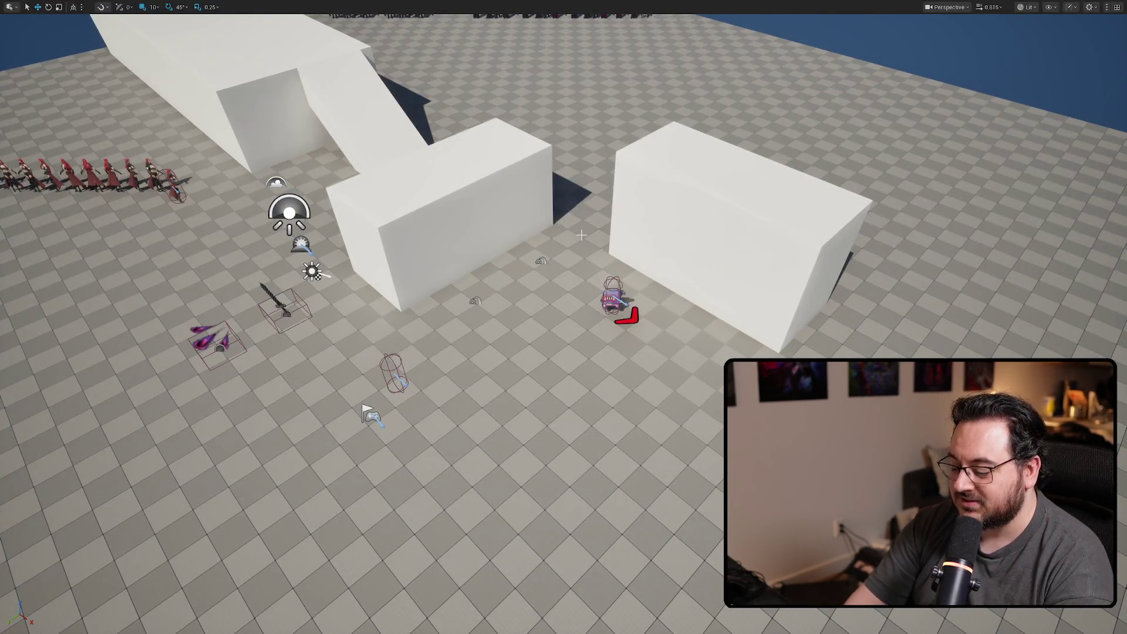
key("alt+p")
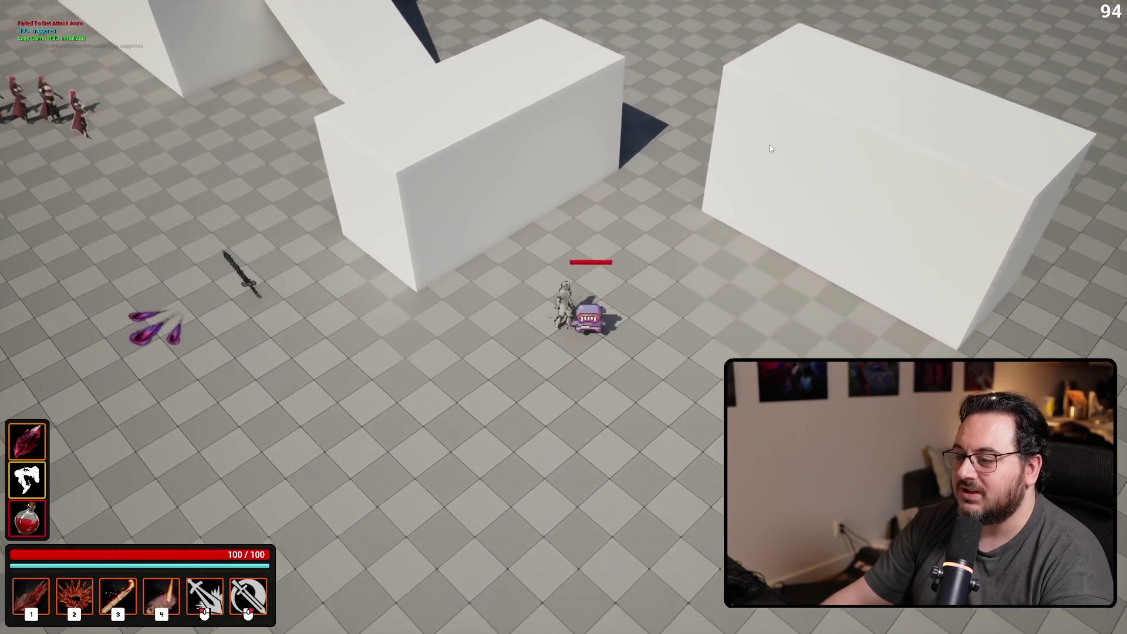
left_click(709, 364)
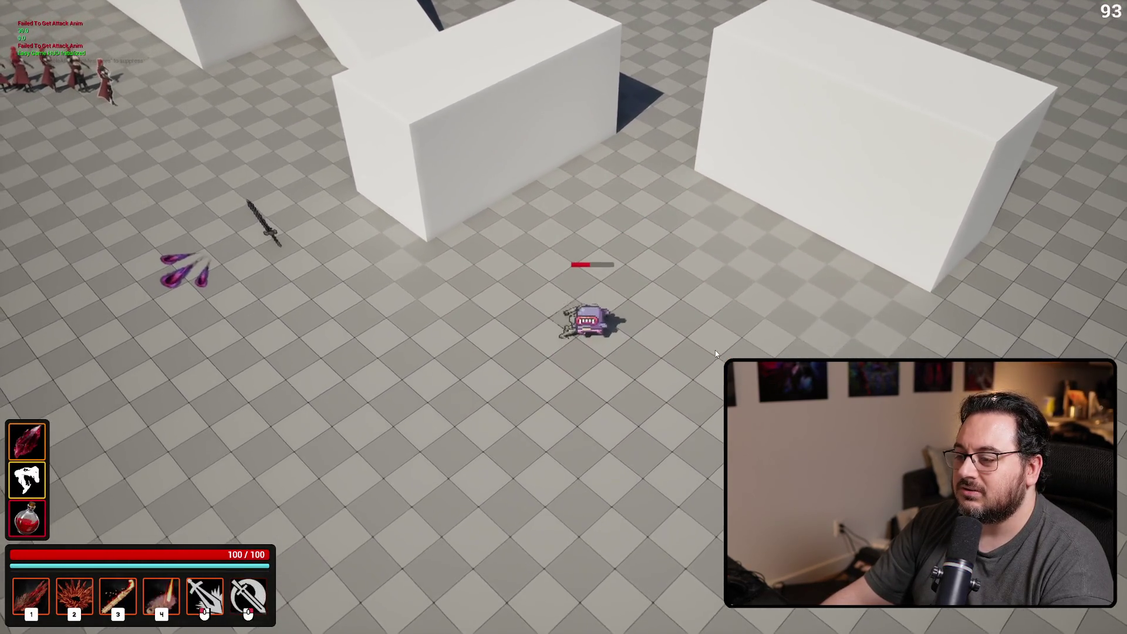
left_click(715, 350)
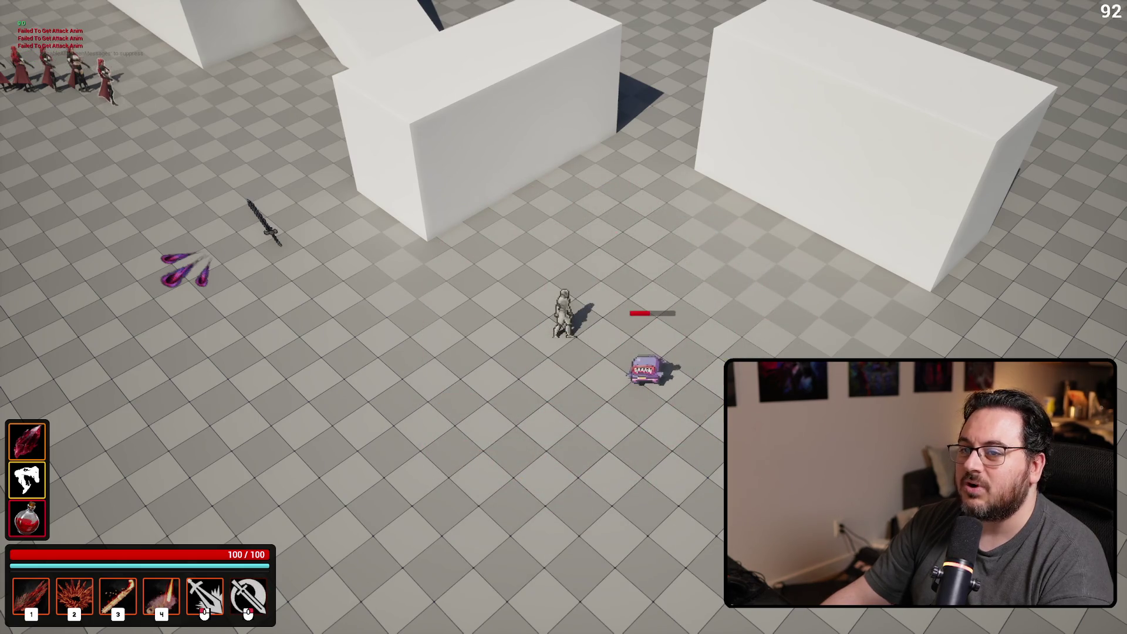
key("Escape")
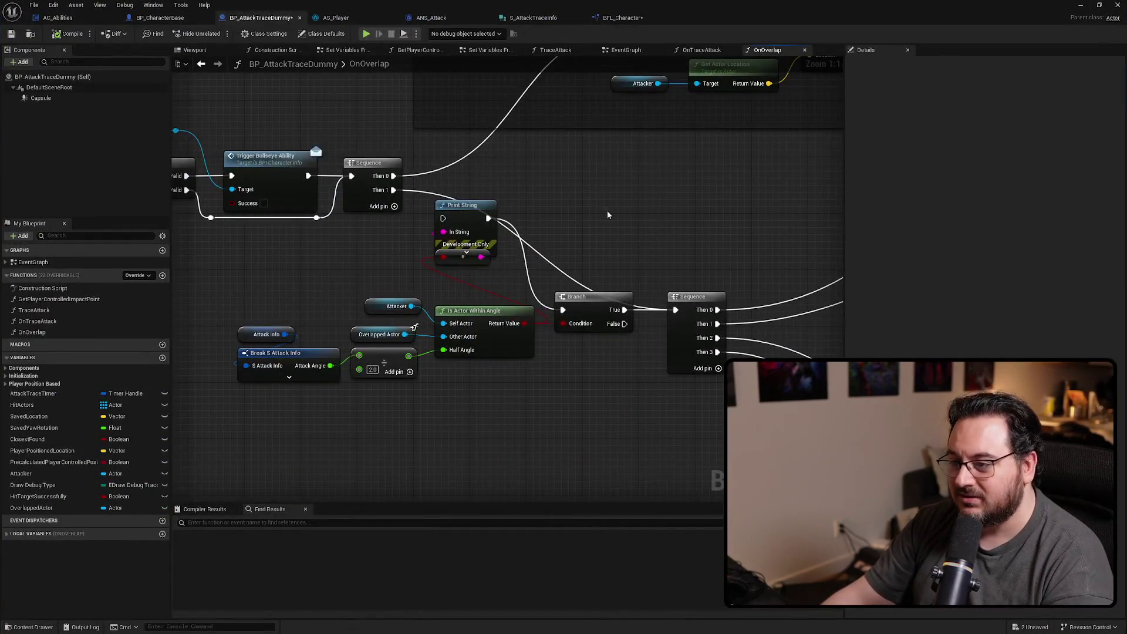
mouse_move(608, 215)
left_mouse_down()
mouse_move(666, 185)
mouse_move(505, 251)
mouse_move(524, 266)
left_mouse_up()
Disconnect Sequence Then 1 from the debug Print String and delete that Print String
key("ctrl+z")
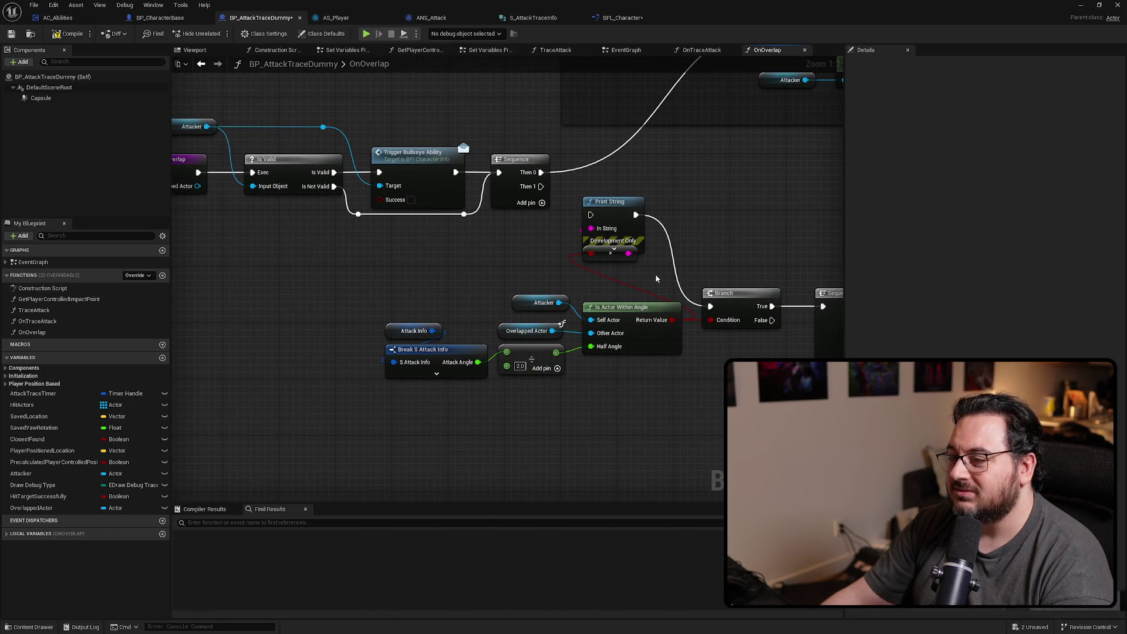
scroll(664, 275, "down", 3)
mouse_move(664, 275)
left_mouse_down()
mouse_move(302, 289)
mouse_move(195, 329)
left_mouse_up()
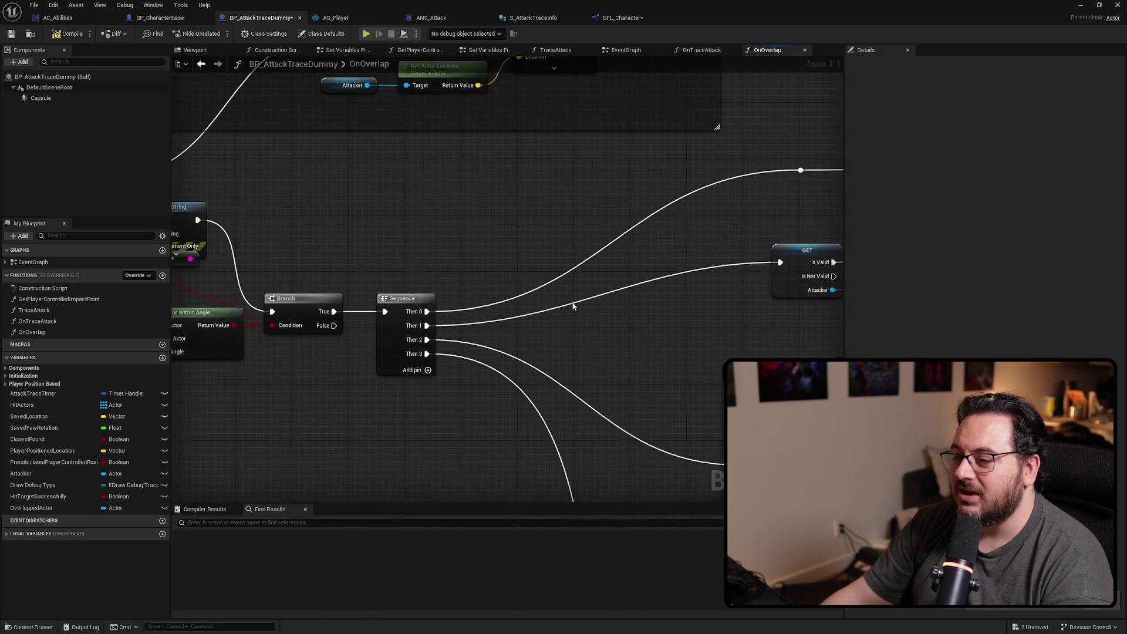
left_click_drag(655, 351, 853, 324)
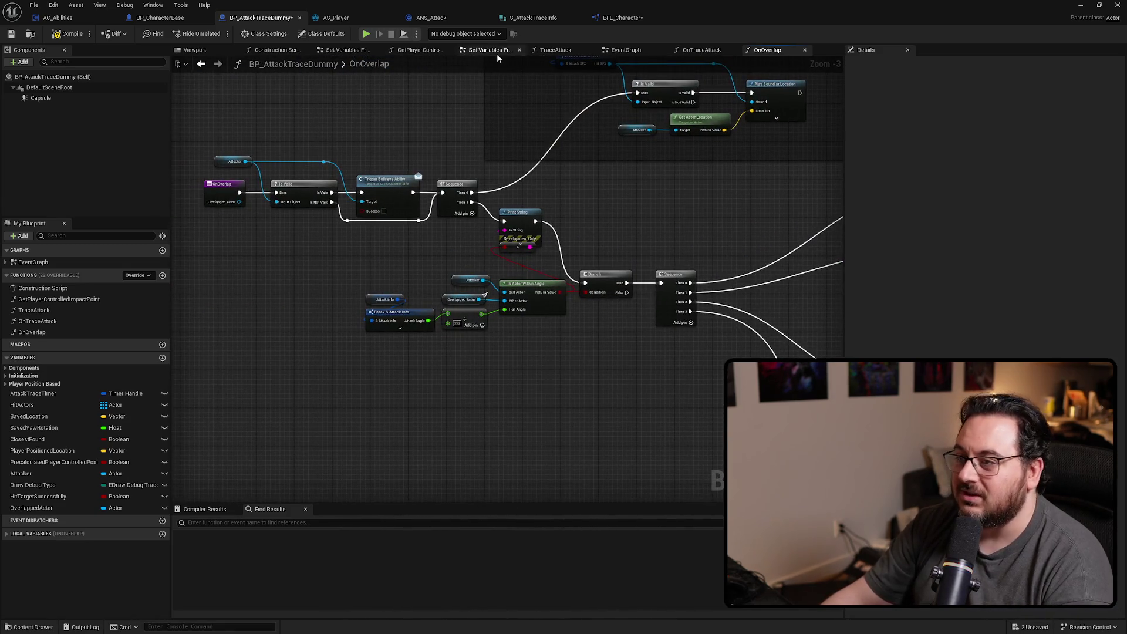
left_click(624, 18)
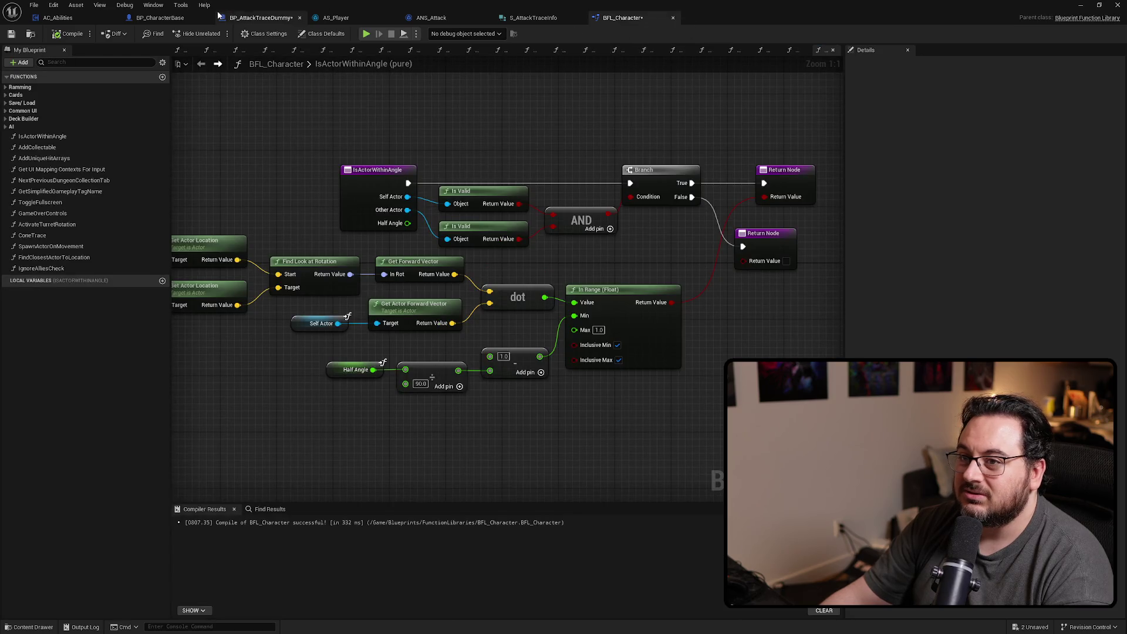
left_click(261, 18)
scroll(558, 247, "up", 3)
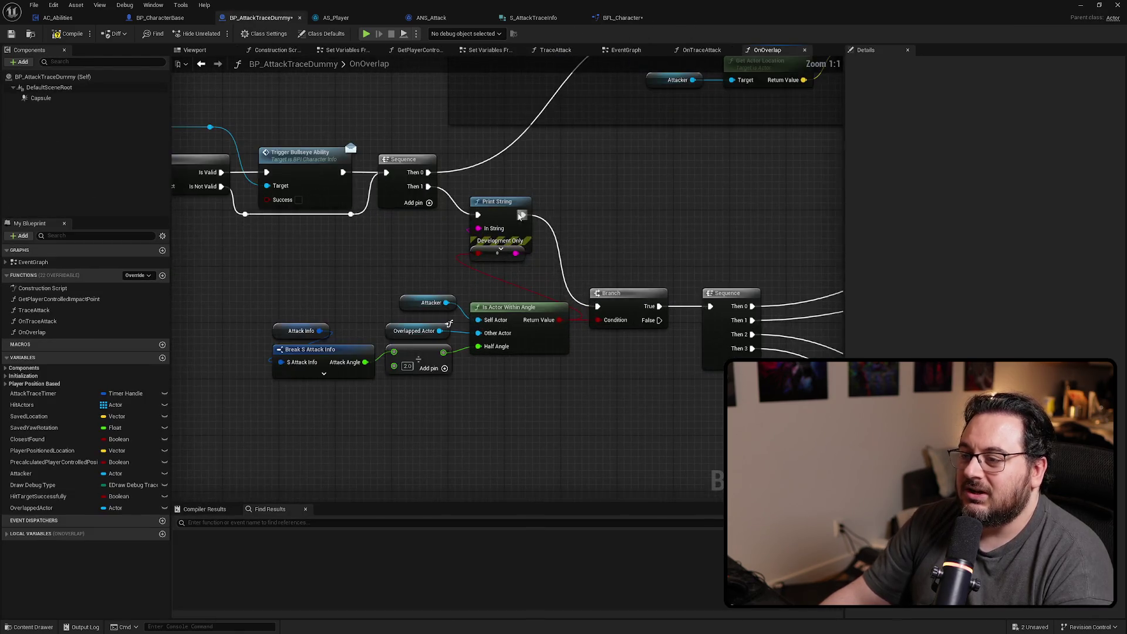
left_click_drag(558, 212, 492, 269)
key("Delete")
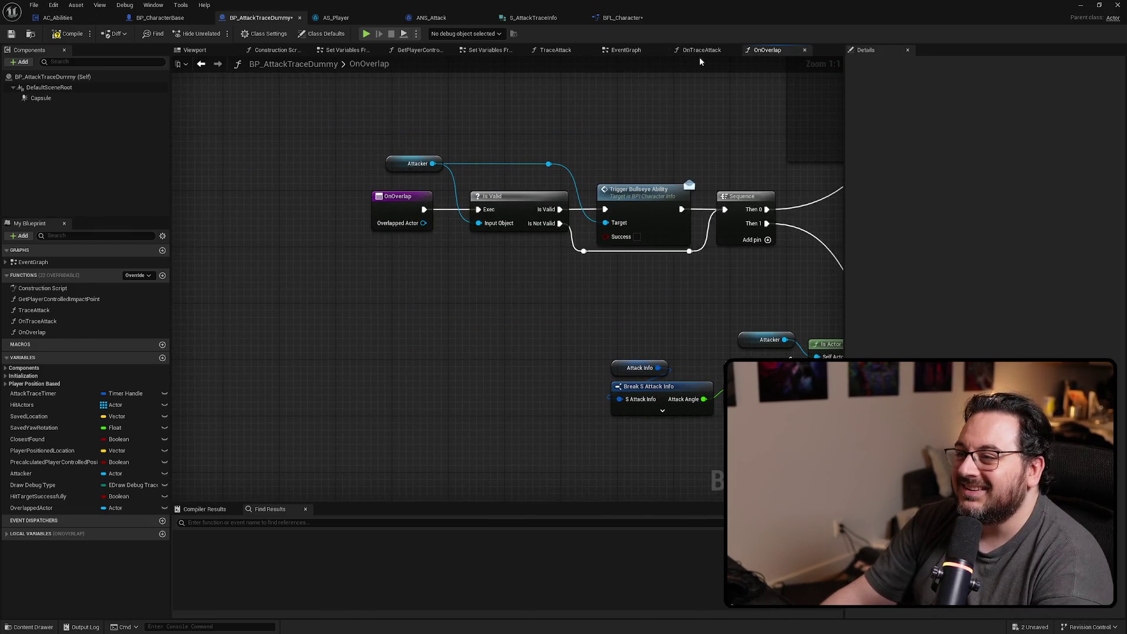
In the EventGraph, shift the On Component Begin Overlap node left to make room
left_click(626, 50)
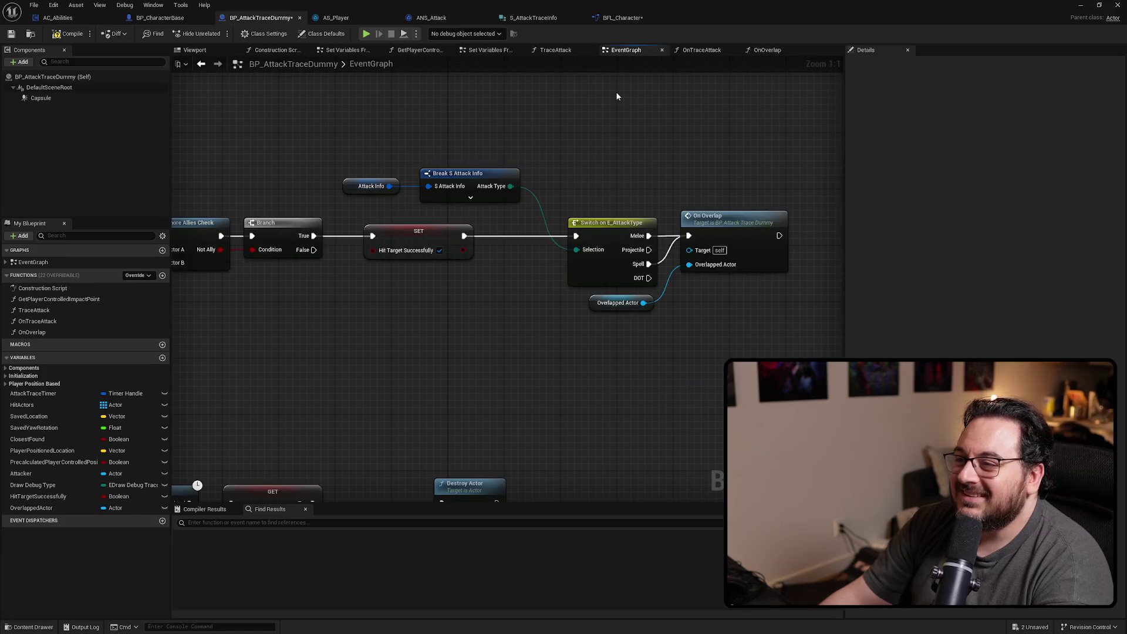
scroll(579, 356, "up", 1)
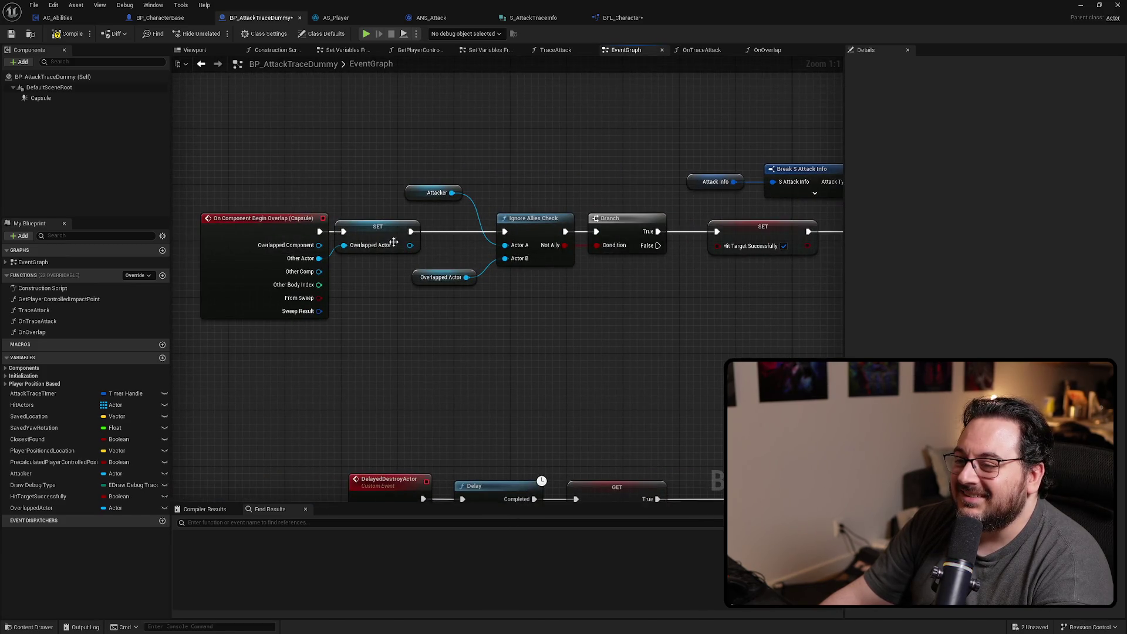
left_click_drag(397, 244, 394, 240)
left_click(400, 340)
scroll(400, 340, "up", 2)
left_click_drag(478, 345, 675, 388)
scroll(519, 347, "down", 2)
left_click_drag(398, 319, 221, 316)
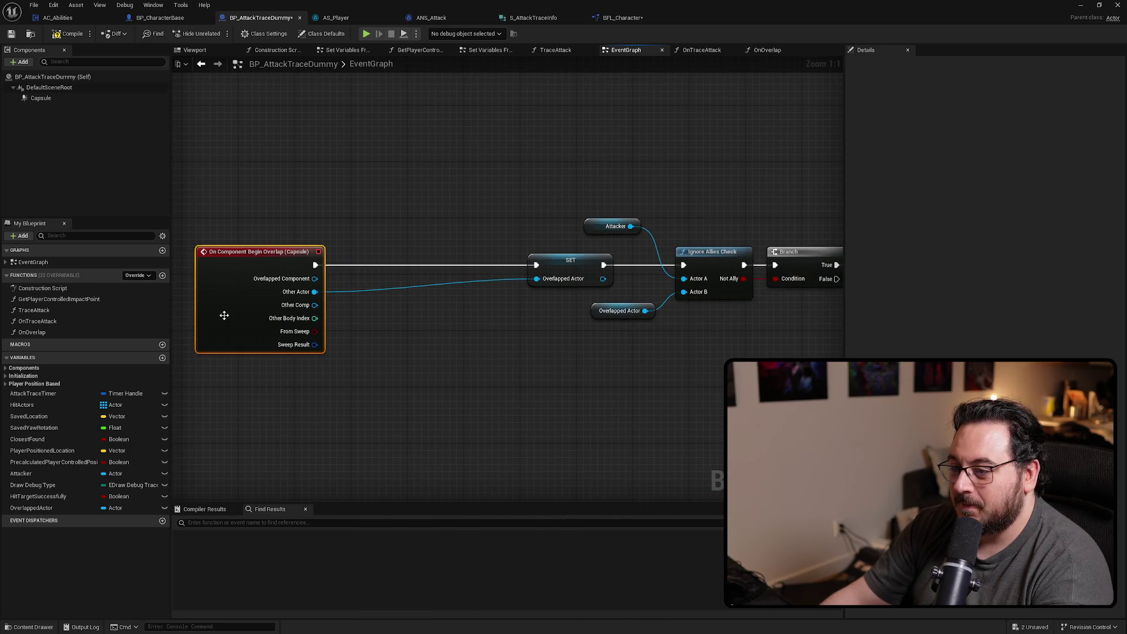
Add an Is Valid check on Other Actor and a Print String after the overlap event printing it
left_click_drag(315, 292, 368, 322)
type("is val")
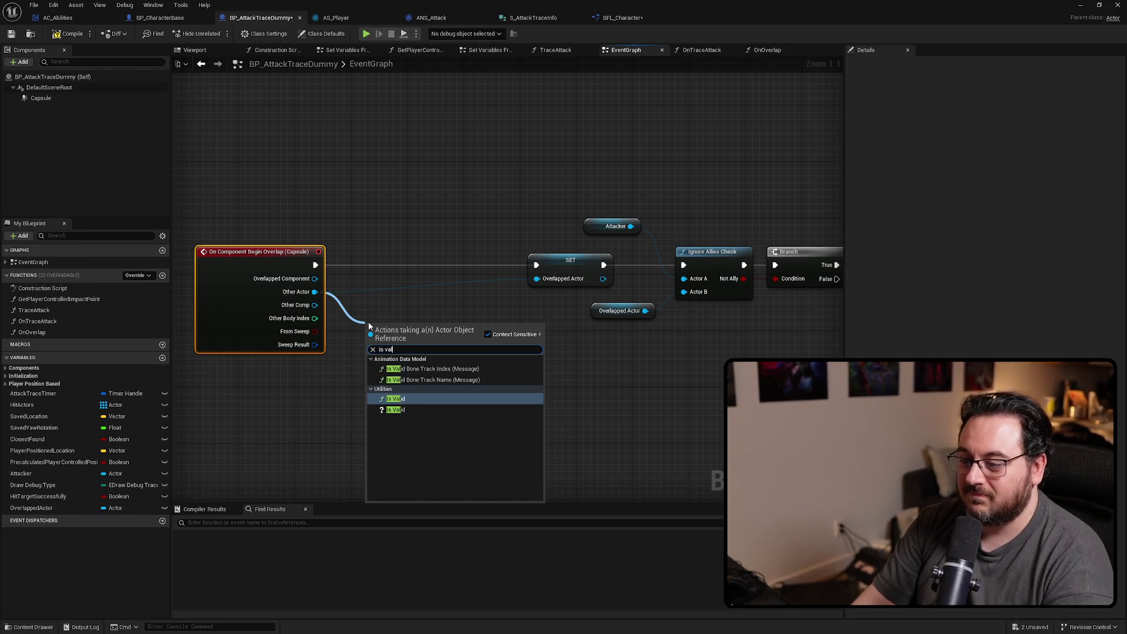
key("Return")
left_click_drag(317, 268, 393, 169)
type("print")
key("Return")
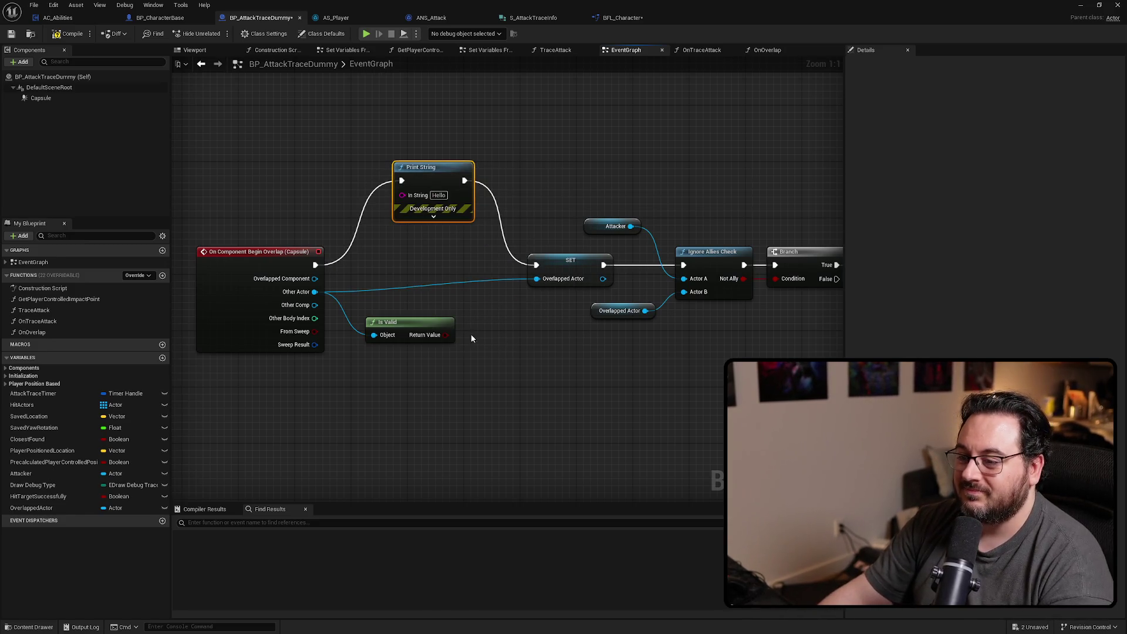
left_click_drag(436, 273, 403, 195)
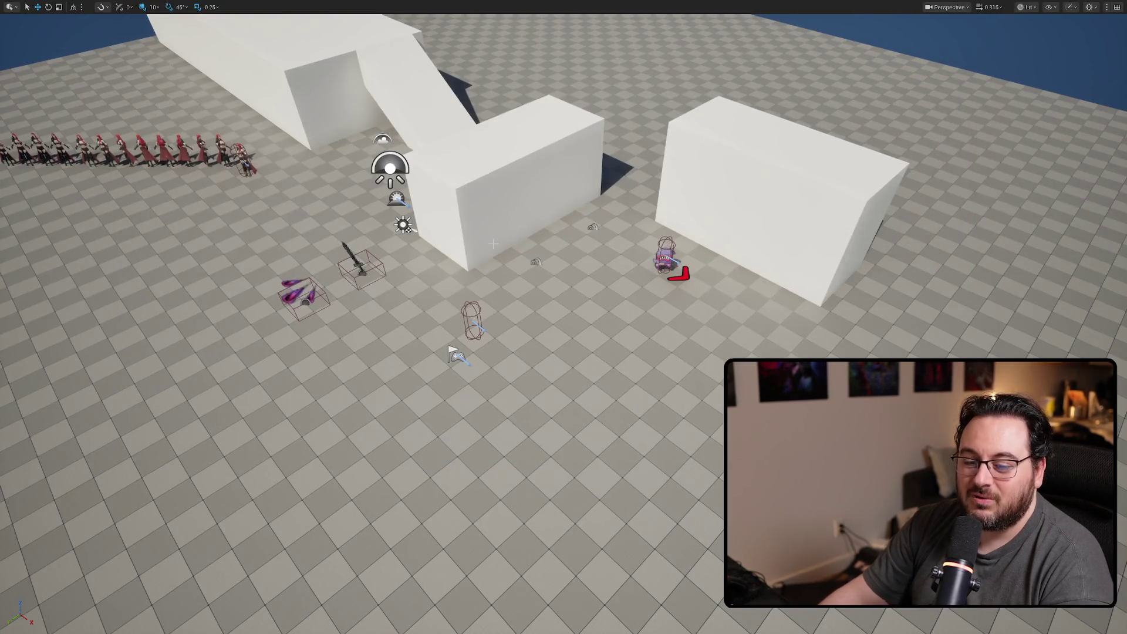
Play-test slash, ground-slam and dash-slash attacks on the dummy, then stop the session
key("alt+p")
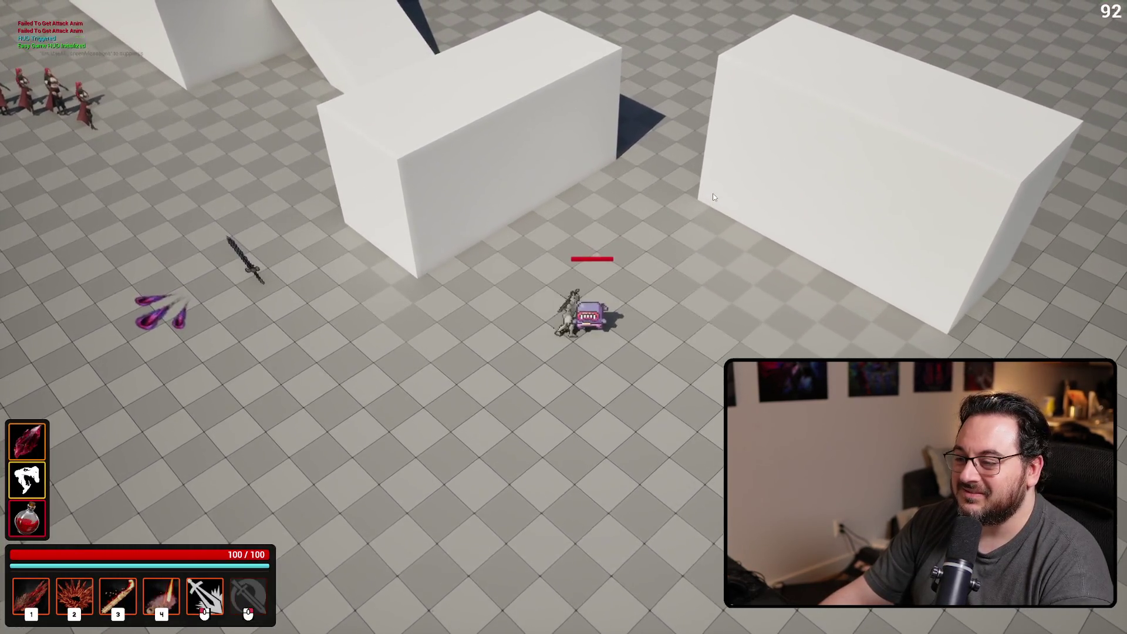
right_click(661, 203)
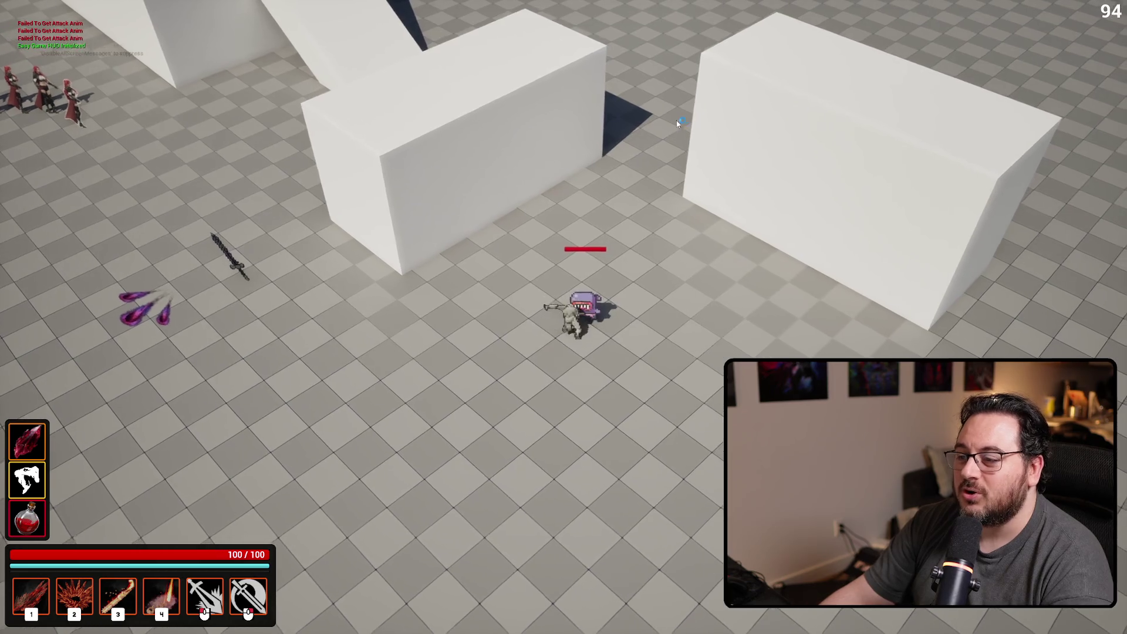
right_click(674, 121)
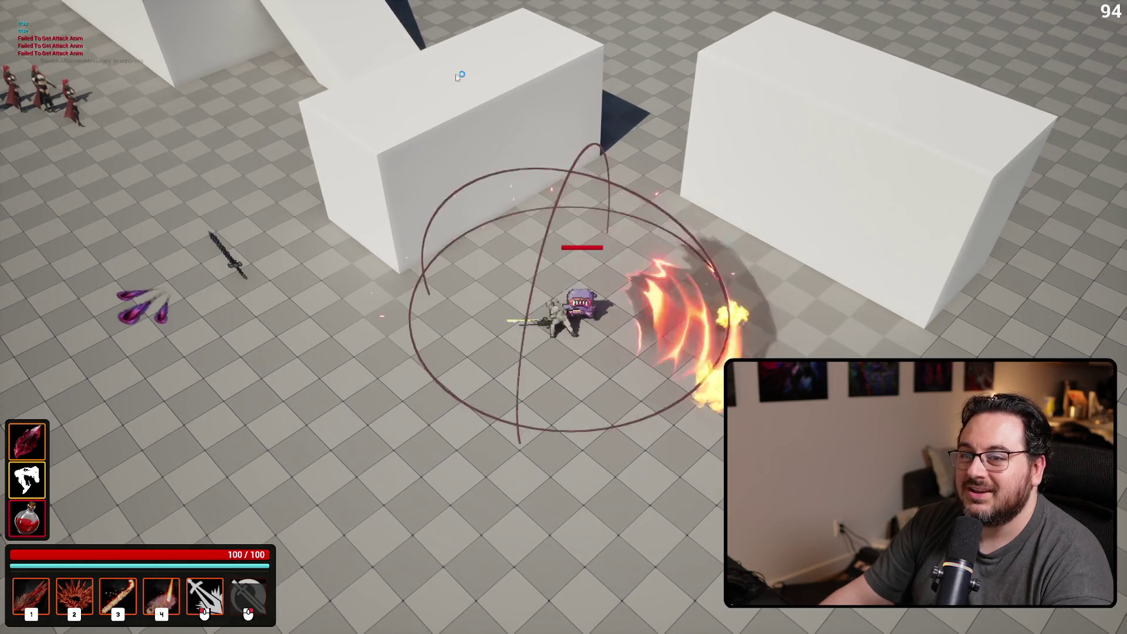
left_click(707, 148)
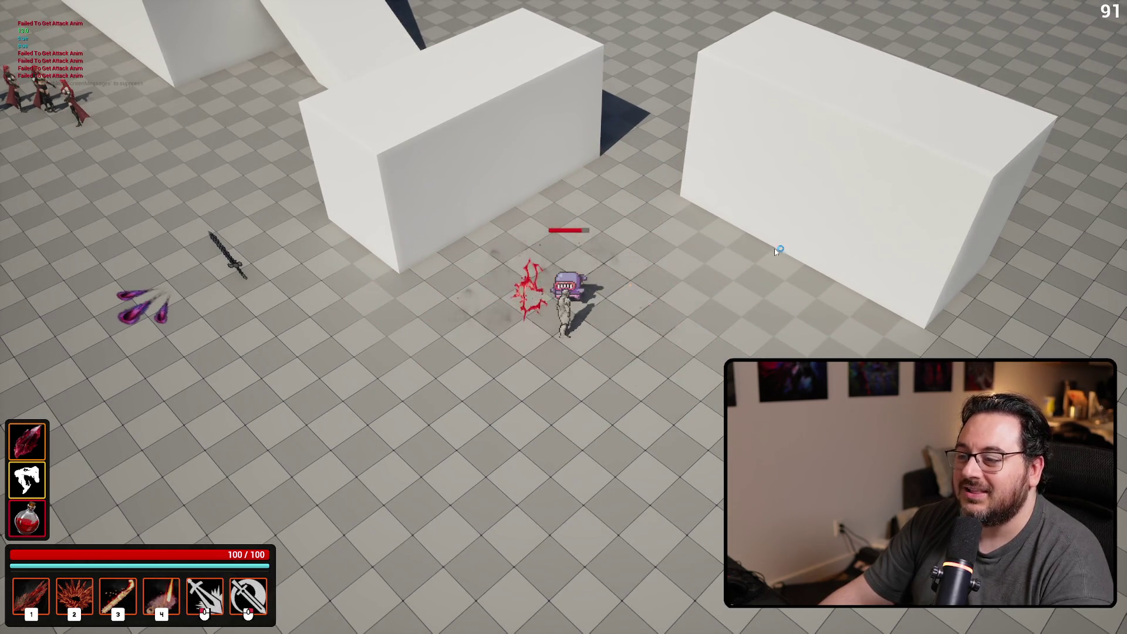
key("Escape")
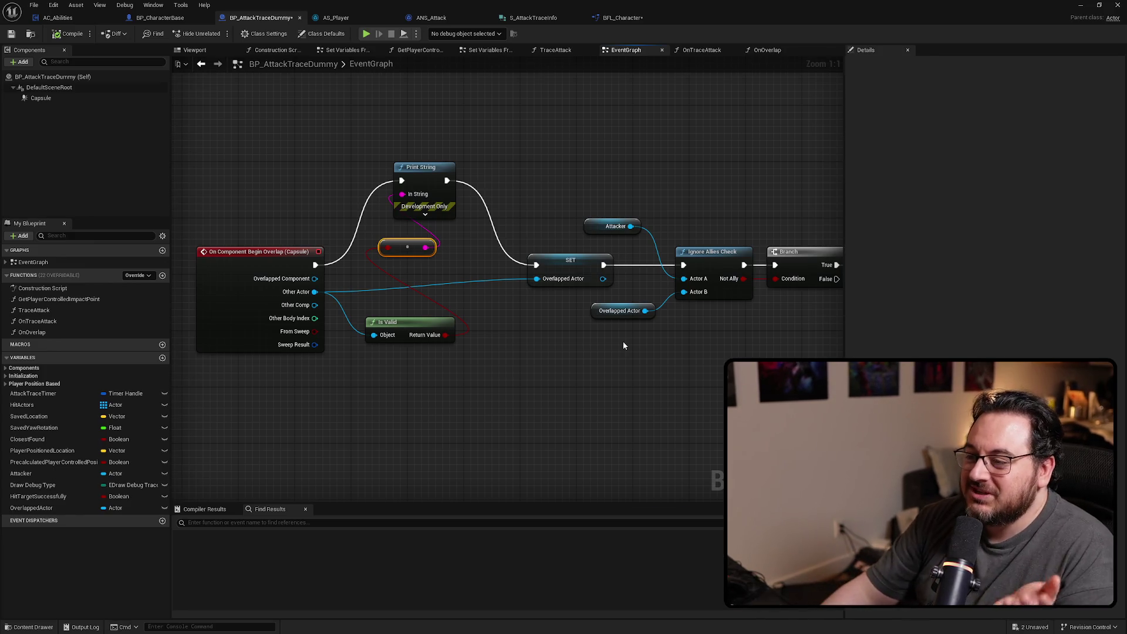
Connect Begin Overlap's execution directly to the SET node, then minimize the Blueprint editor
scroll(624, 345, "down", 3)
left_click_drag(409, 312, 413, 300)
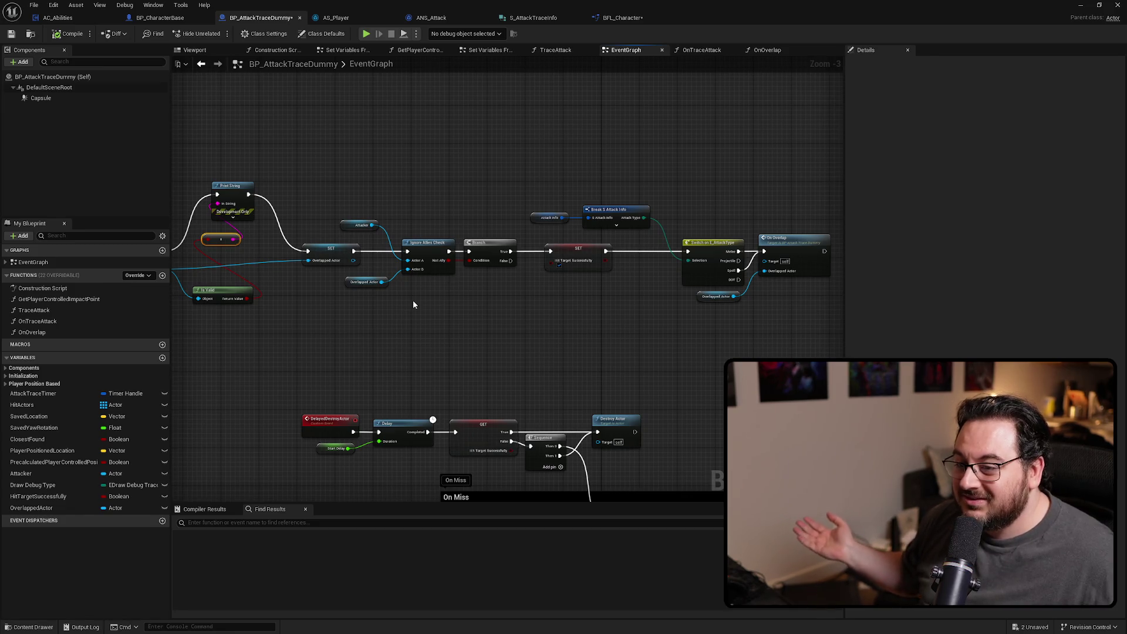
left_click_drag(414, 301, 404, 162)
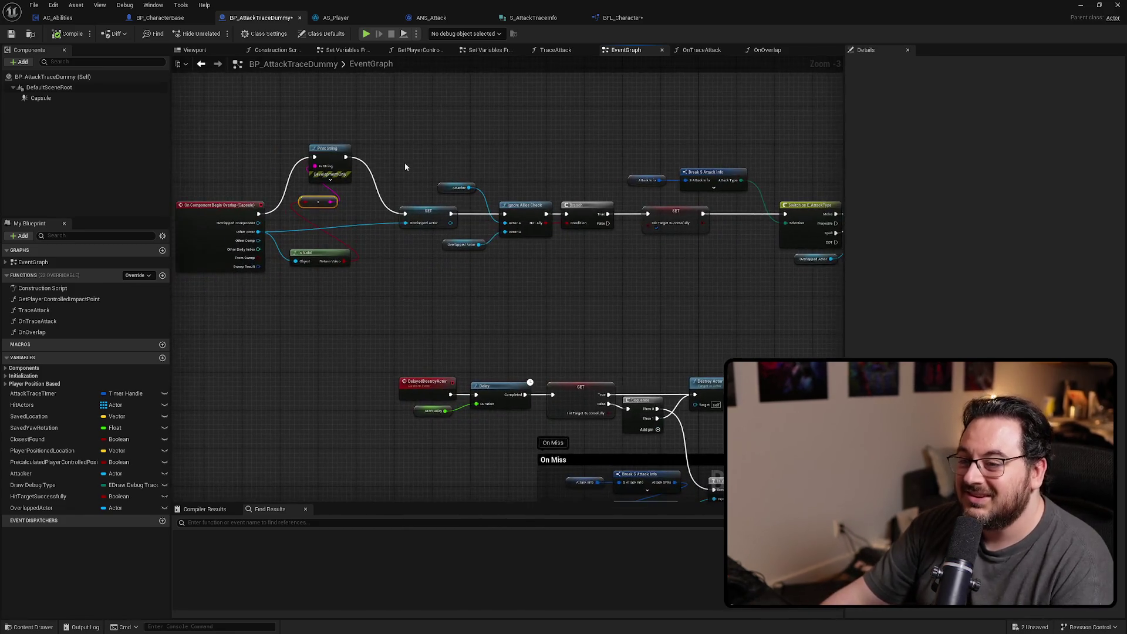
mouse_move(315, 154)
left_mouse_down()
mouse_move(418, 210)
mouse_move(407, 214)
mouse_move(315, 157)
mouse_move(506, 214)
left_mouse_up()
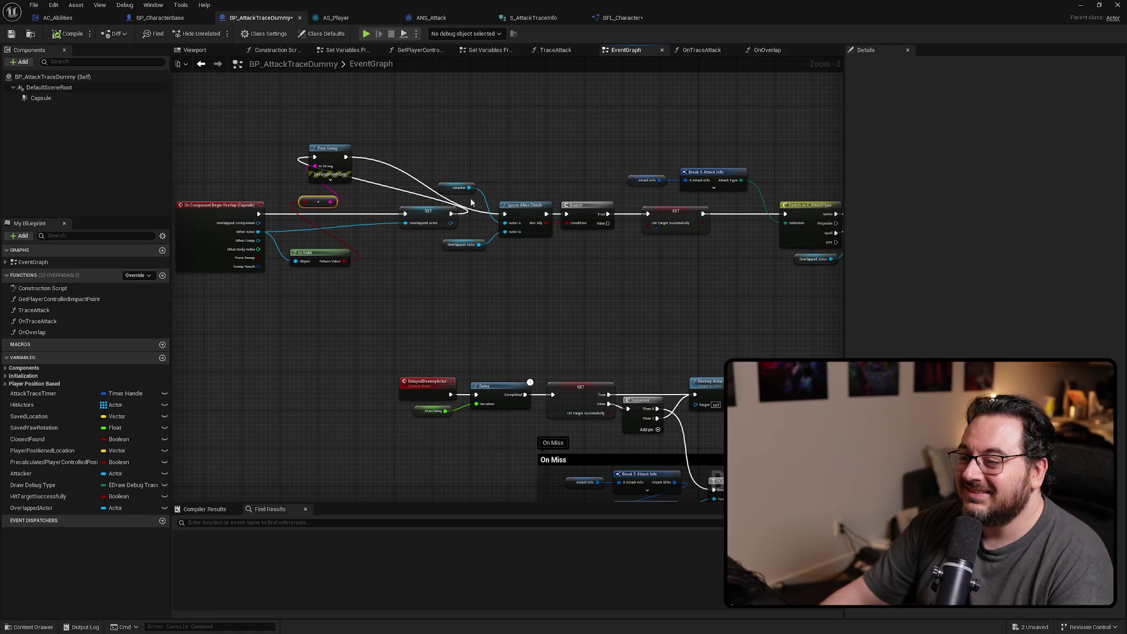
left_click_drag(466, 201, 408, 195)
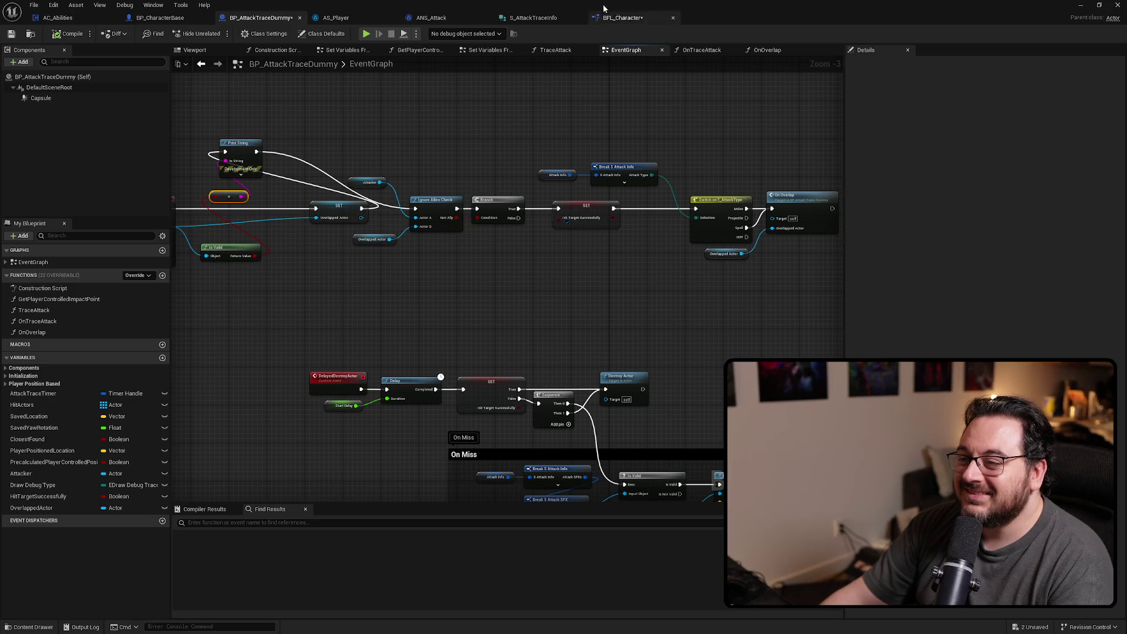
key("super+Down")
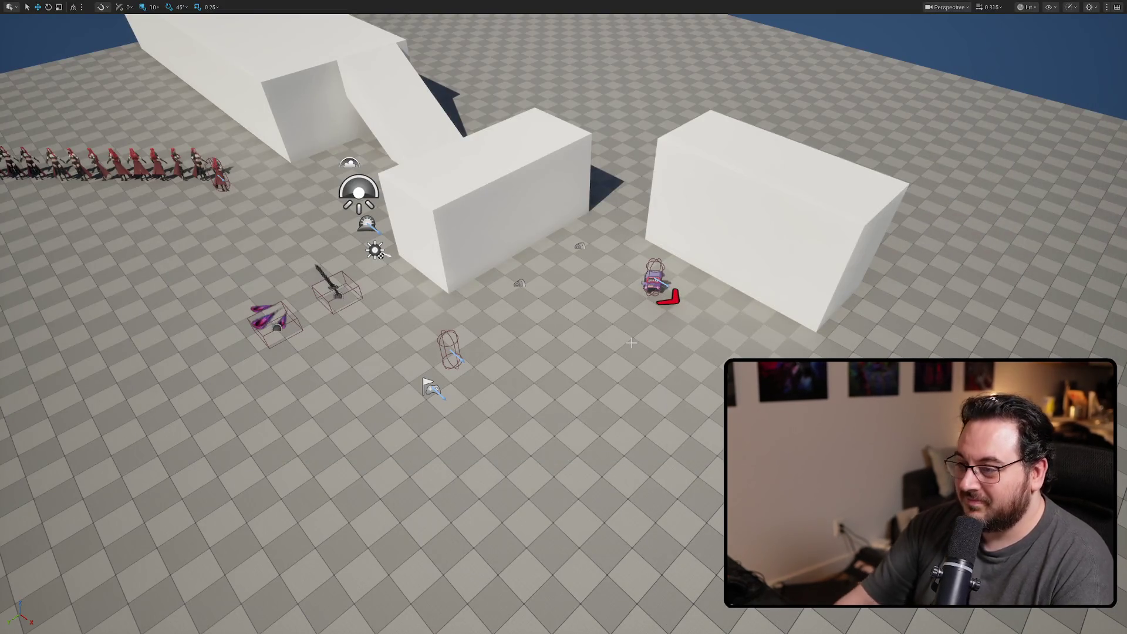
Play-test a big slash and a normal attack on the dummy, then stop and return to the Blueprint
key("alt+p")
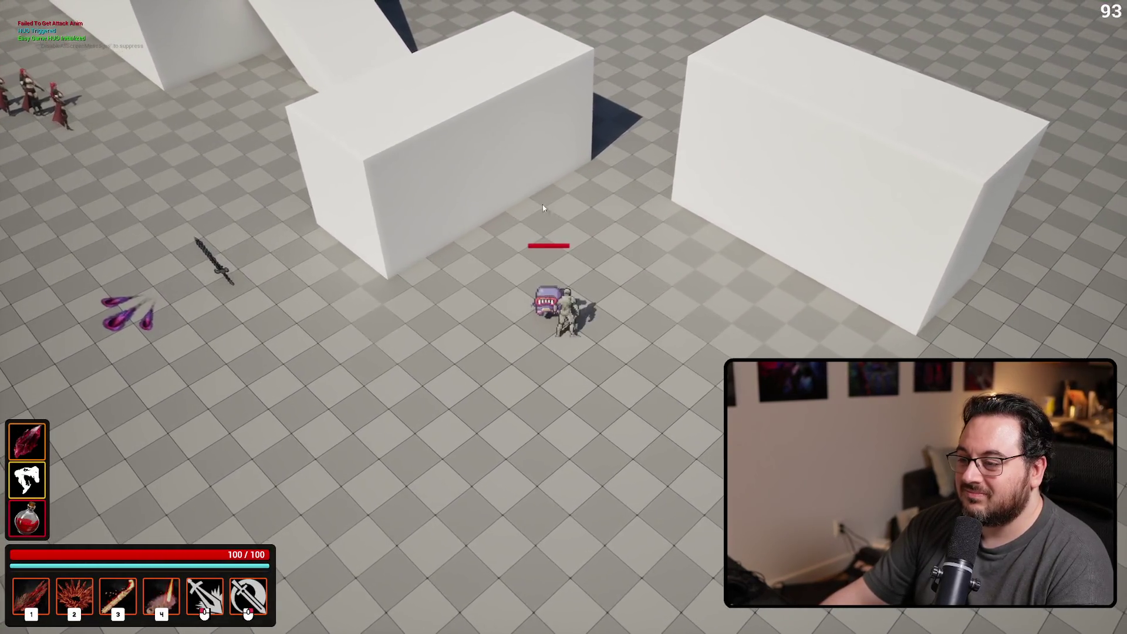
right_click(491, 202)
left_click(472, 202)
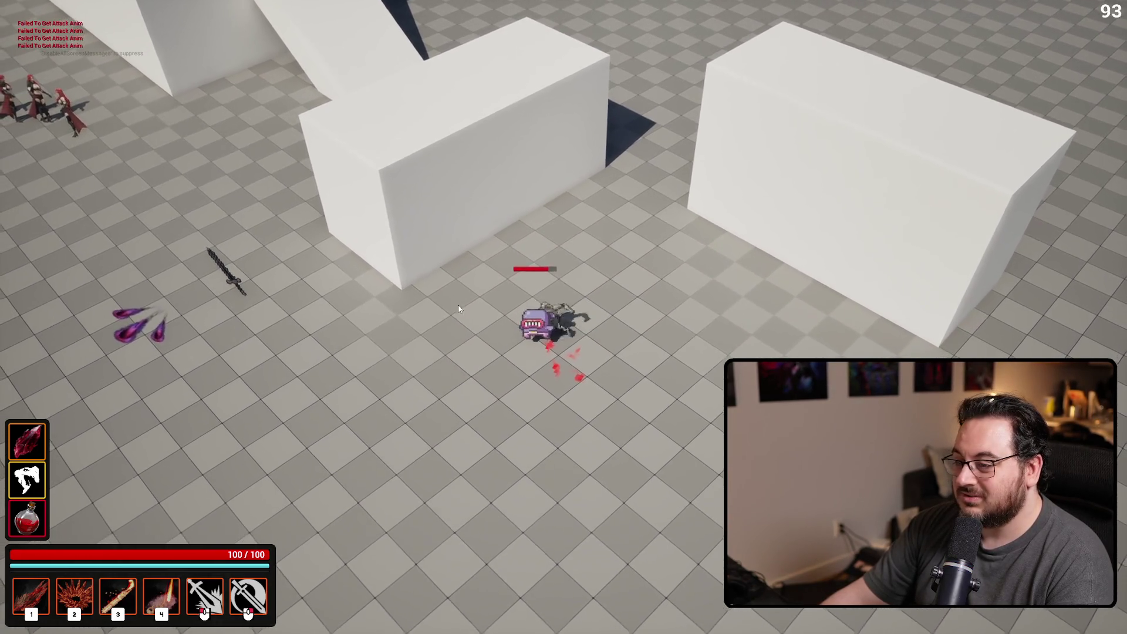
key("Escape")
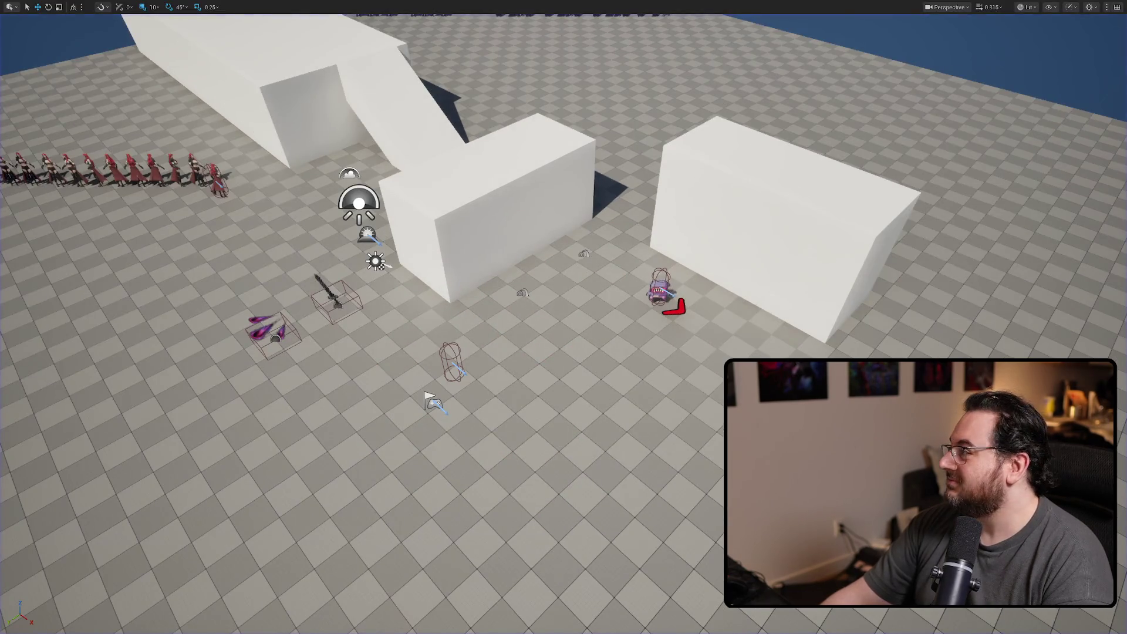
key("alt+Tab")
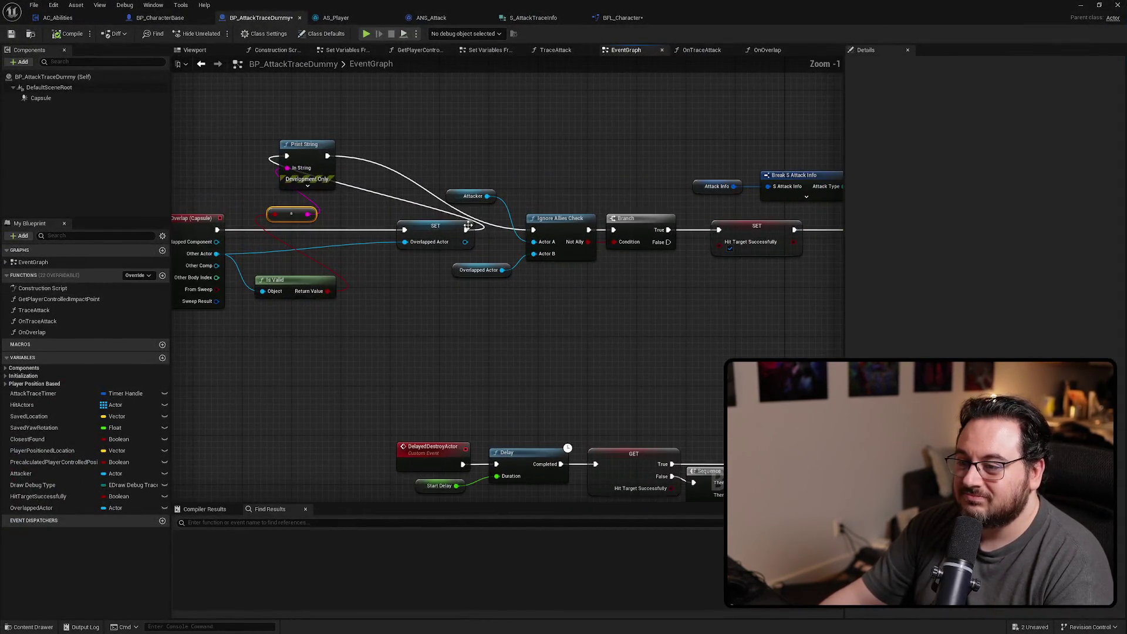
Replace Other Actor with SET's Overlapped Actor as the Is Valid input
left_click(270, 291, "alt")
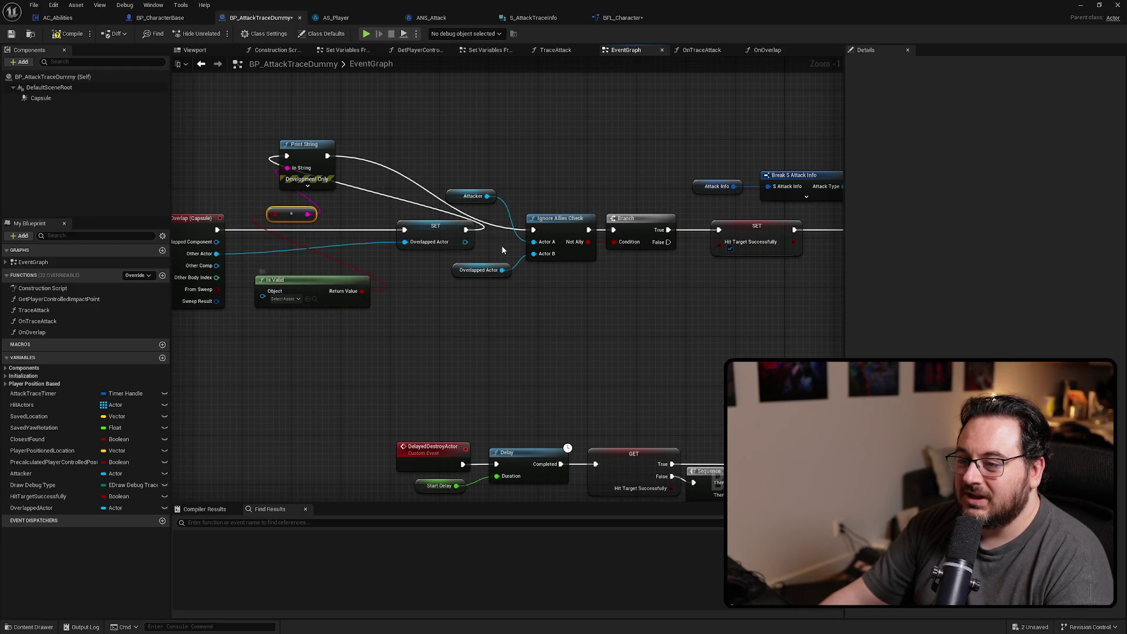
left_click_drag(465, 242, 263, 291)
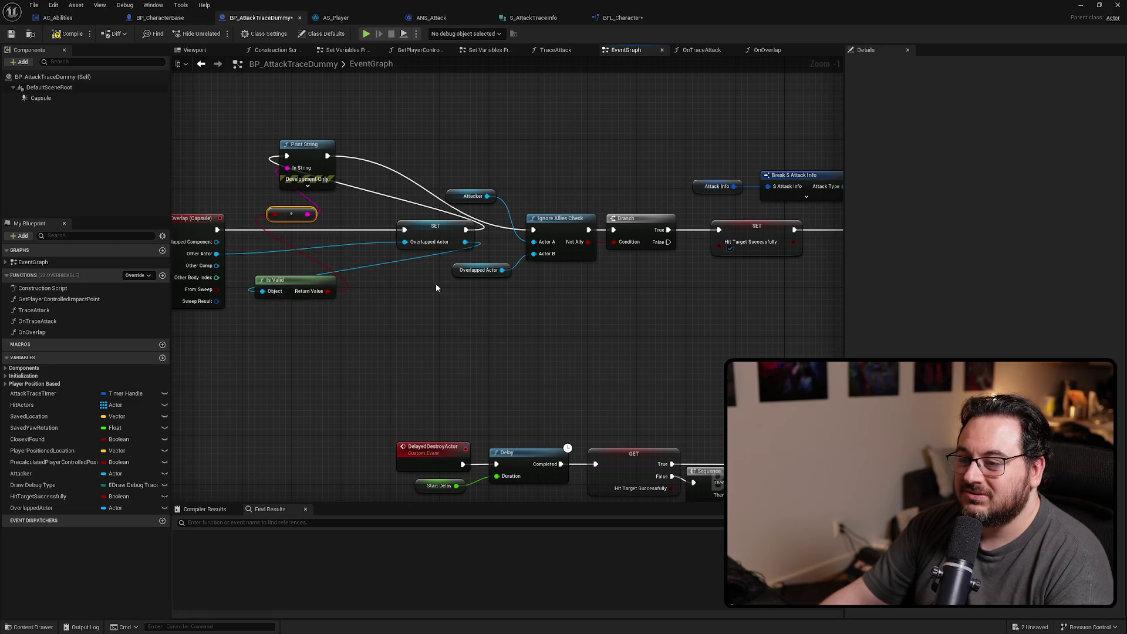
key("alt+Tab")
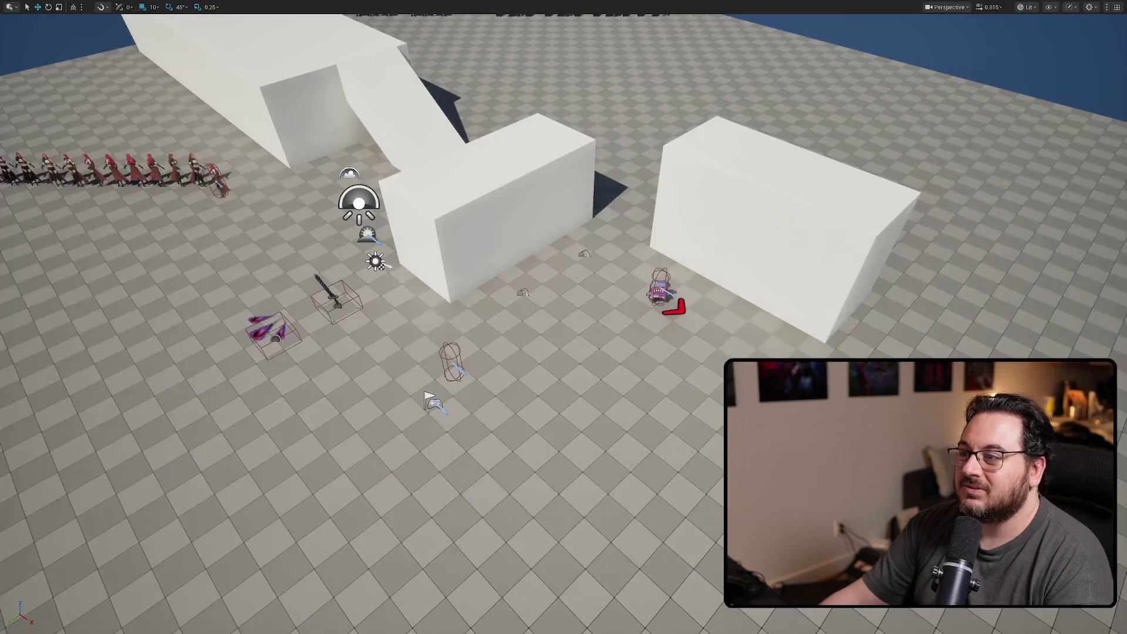
Play-test by moving toward the dummy and firing the fiery slash twice, then stop
key("alt+p")
key("w")
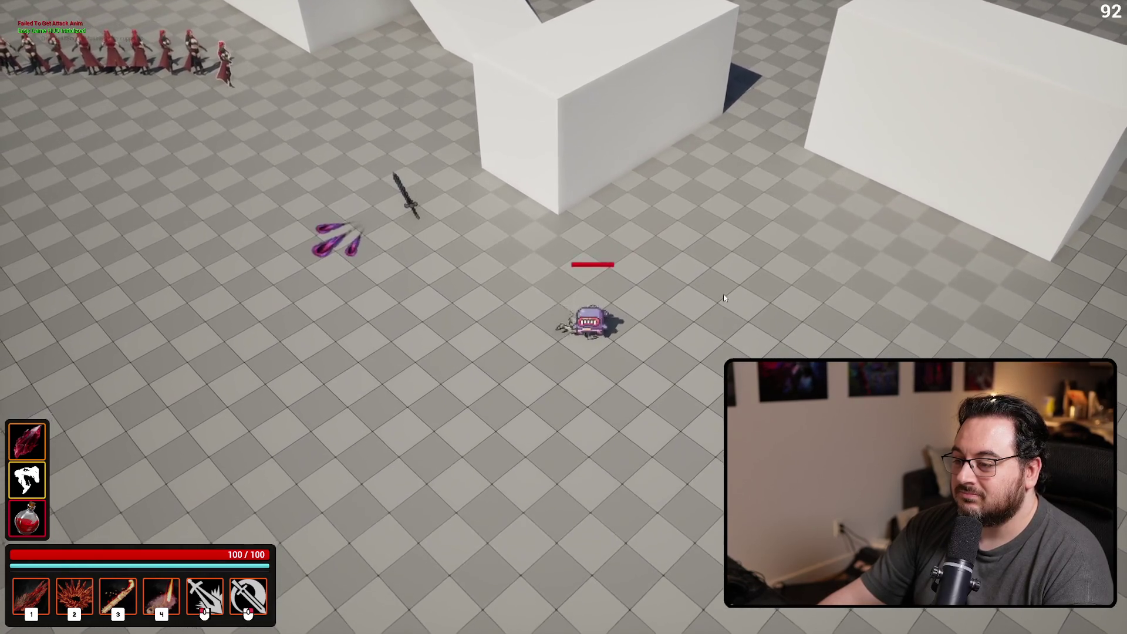
right_click(731, 307)
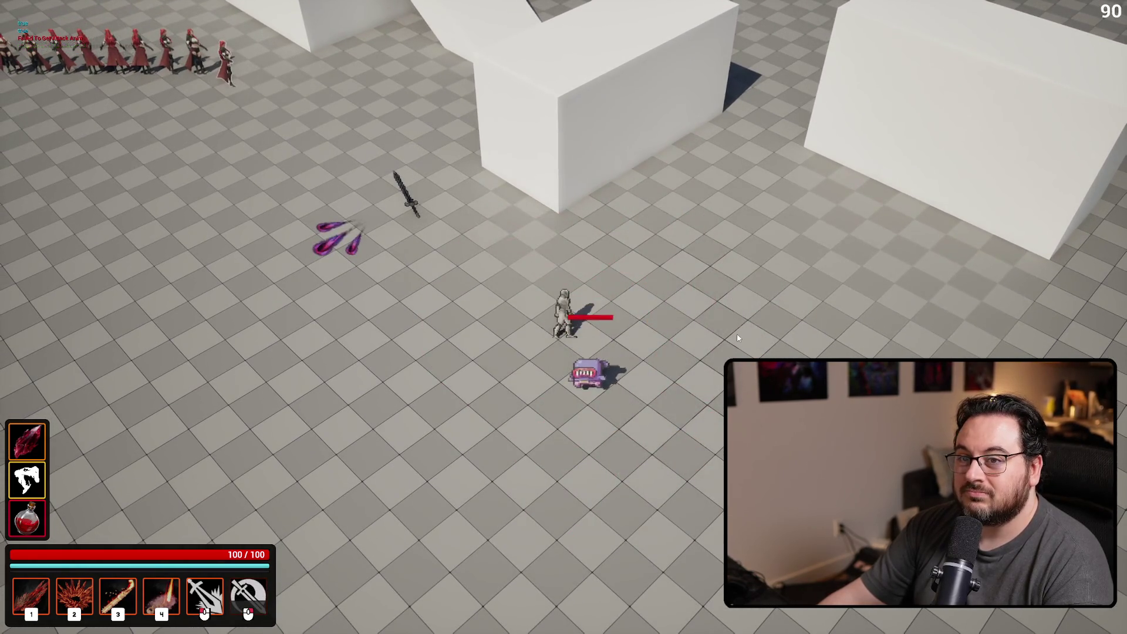
key("s")
right_click(484, 347)
key("Escape")
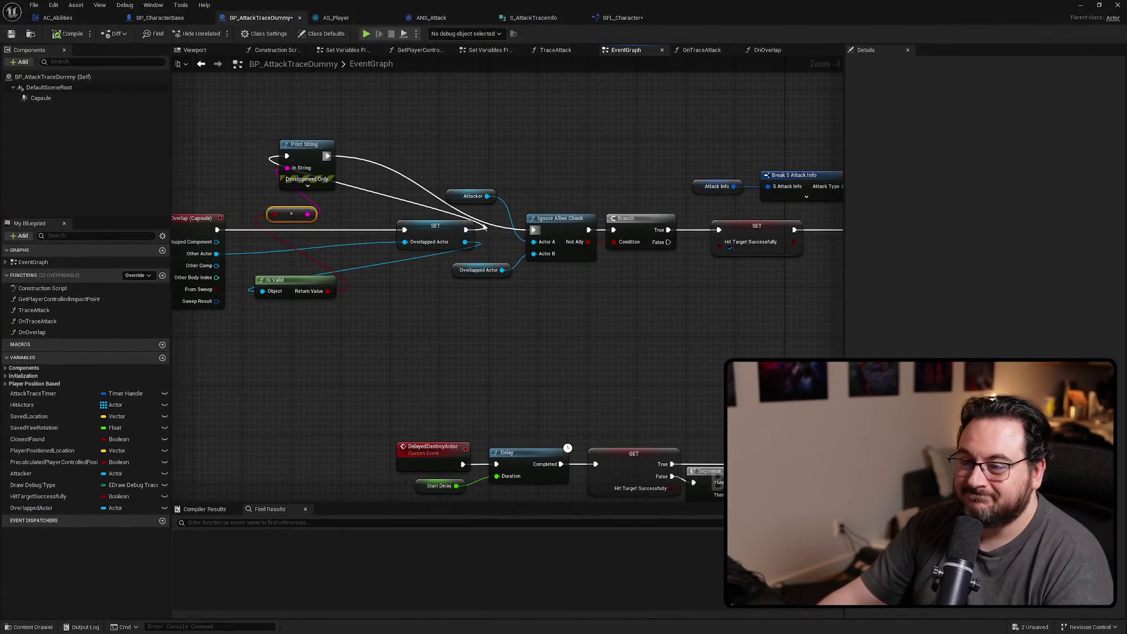
left_click(469, 229)
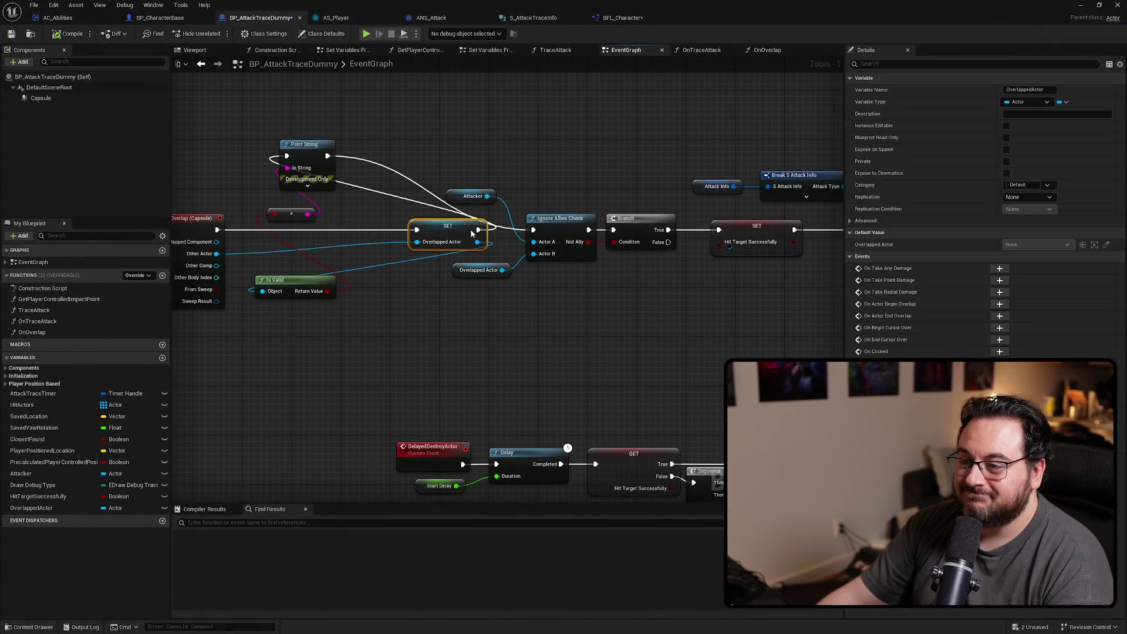
Wire SET straight into Ignore Allies Check and cut the Print String and Is Valid nodes
left_click_drag(454, 229, 533, 229)
mouse_move(382, 189)
left_mouse_down()
mouse_move(269, 297)
mouse_move(272, 311)
left_mouse_up()
key("Delete")
left_click_drag(617, 362, 582, 206)
Paste the debug nodes into OnOverlap, checking Overlapped Actor and printing between Then 1 and the Branch
double_click(579, 203)
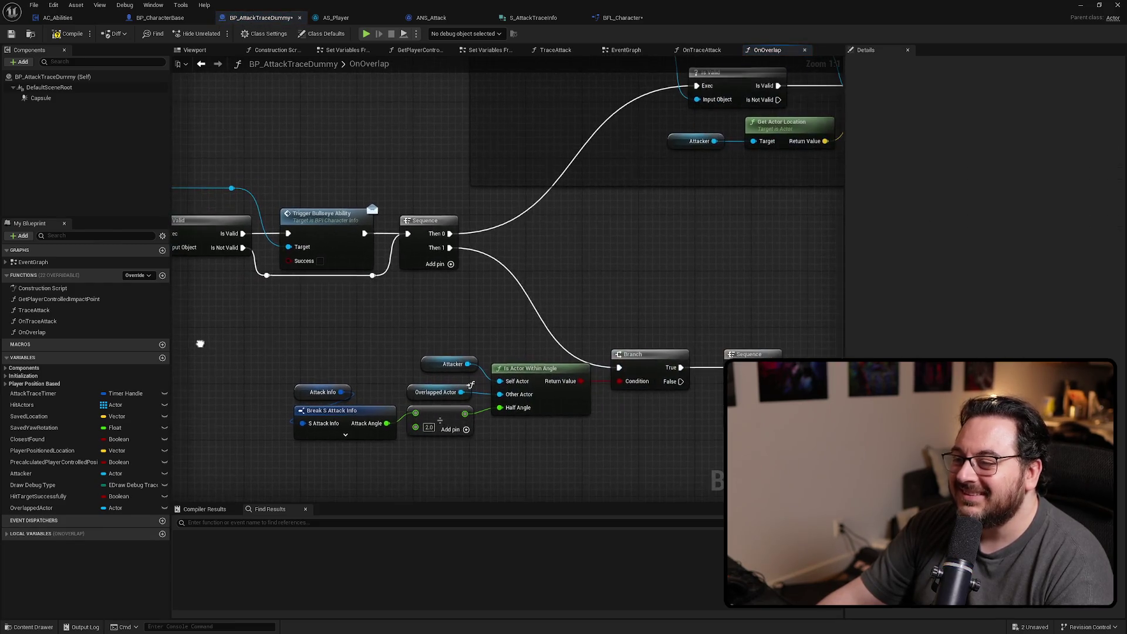
scroll(506, 273, "down", 1)
scroll(478, 235, "up", 2)
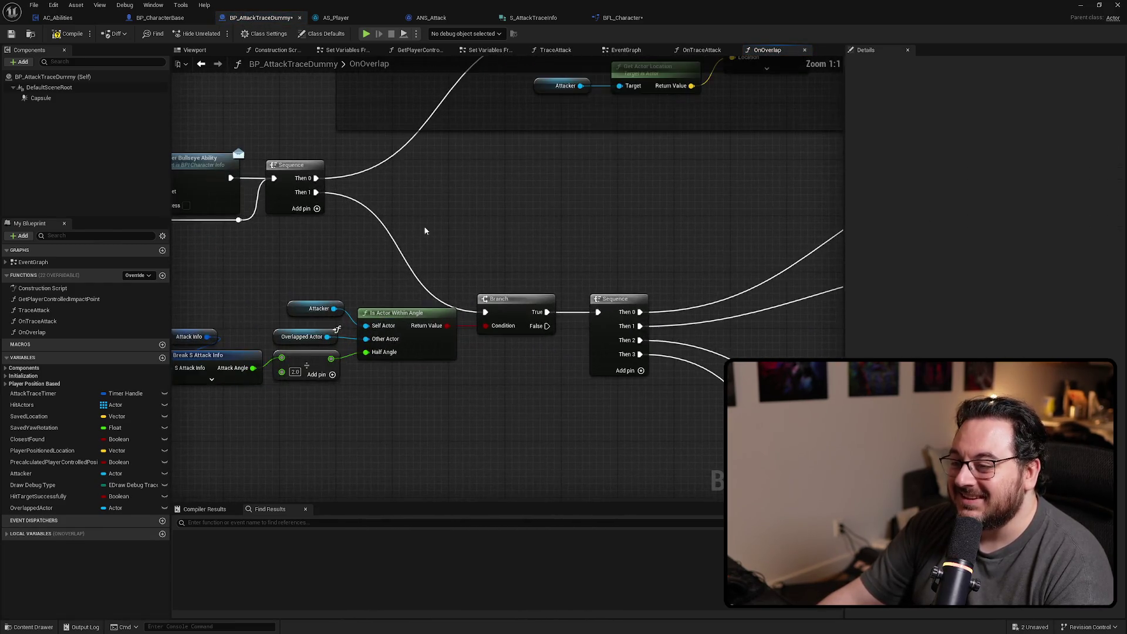
key("ctrl+v")
left_click_drag(521, 300, 514, 299)
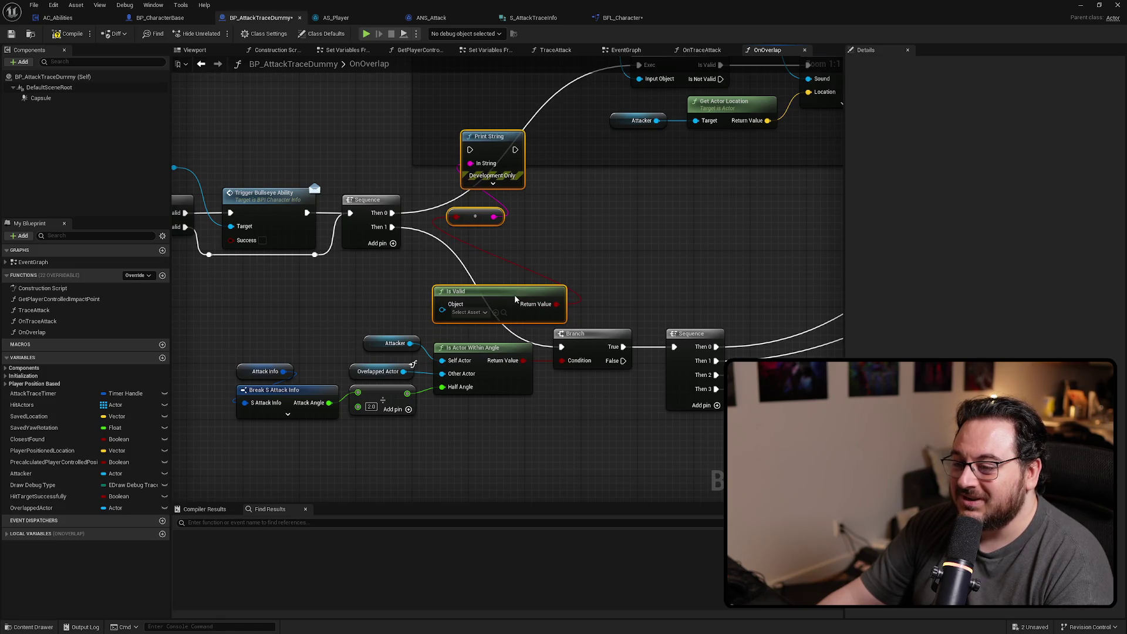
left_click_drag(405, 371, 443, 304)
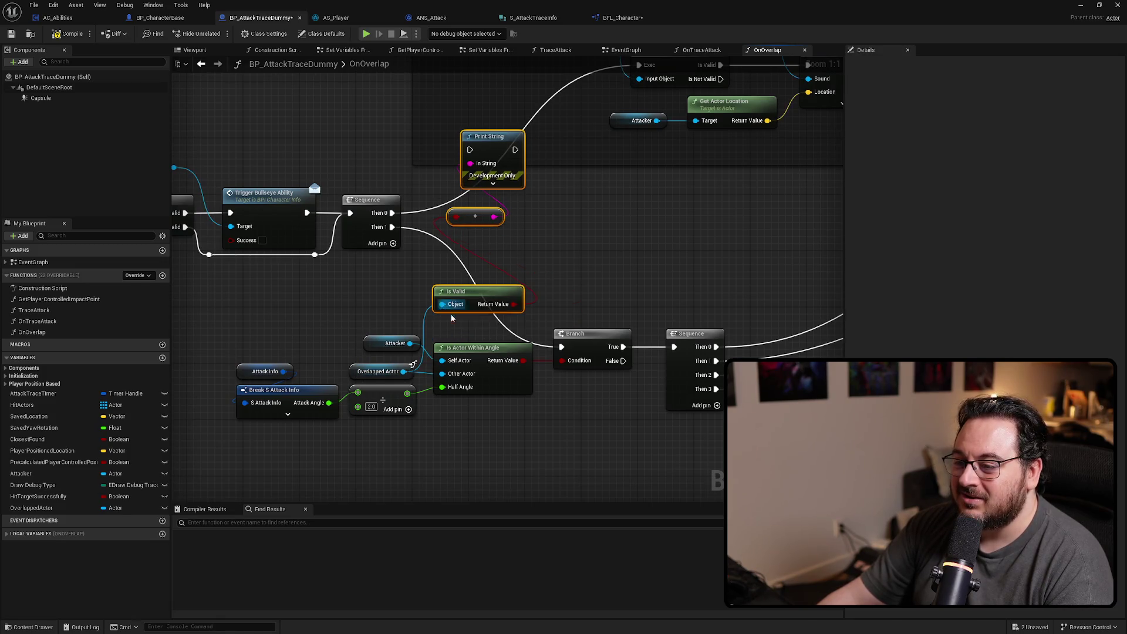
left_click_drag(392, 228, 516, 151)
left_click_drag(392, 227, 470, 150)
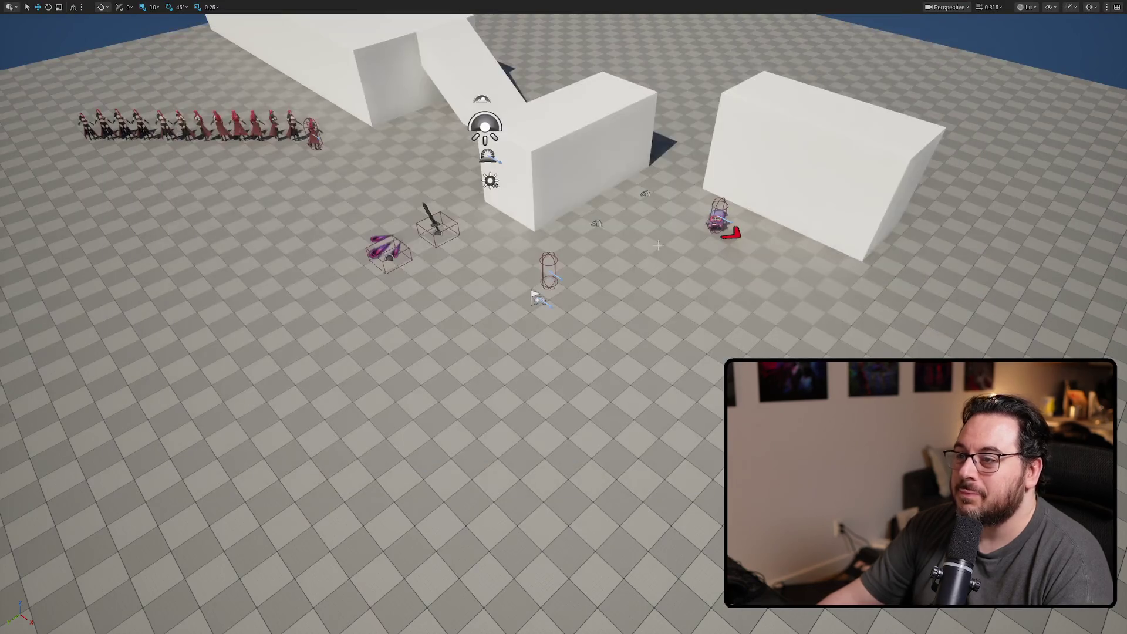
Play-test two attacks on the dummy, which print Failed To Get Attack Anim, then stop
key("alt+p")
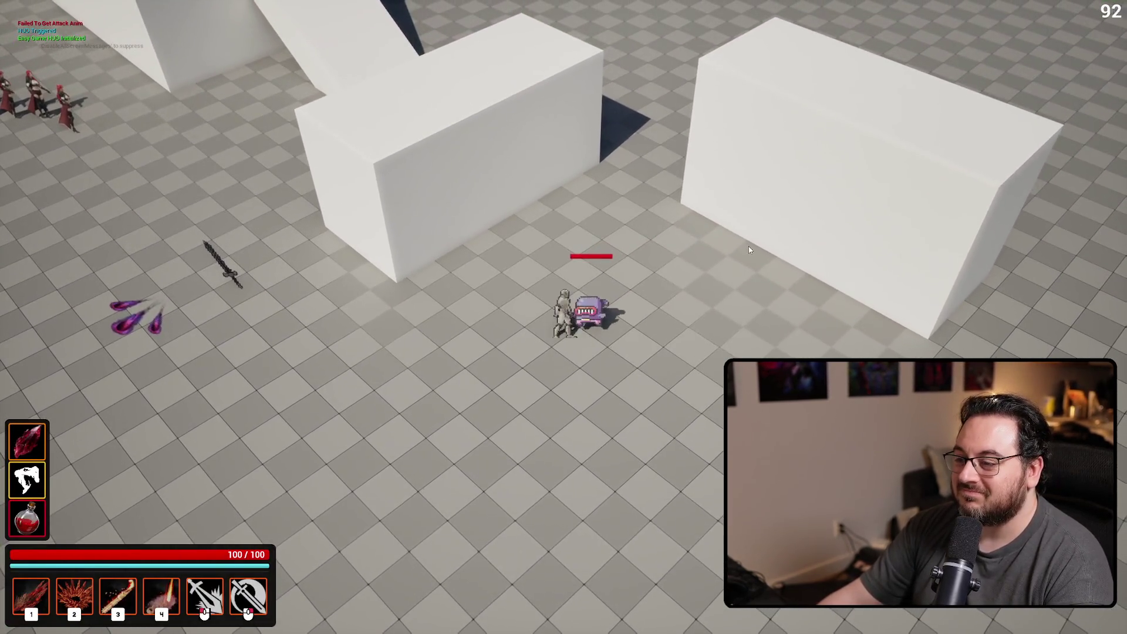
left_click(749, 246)
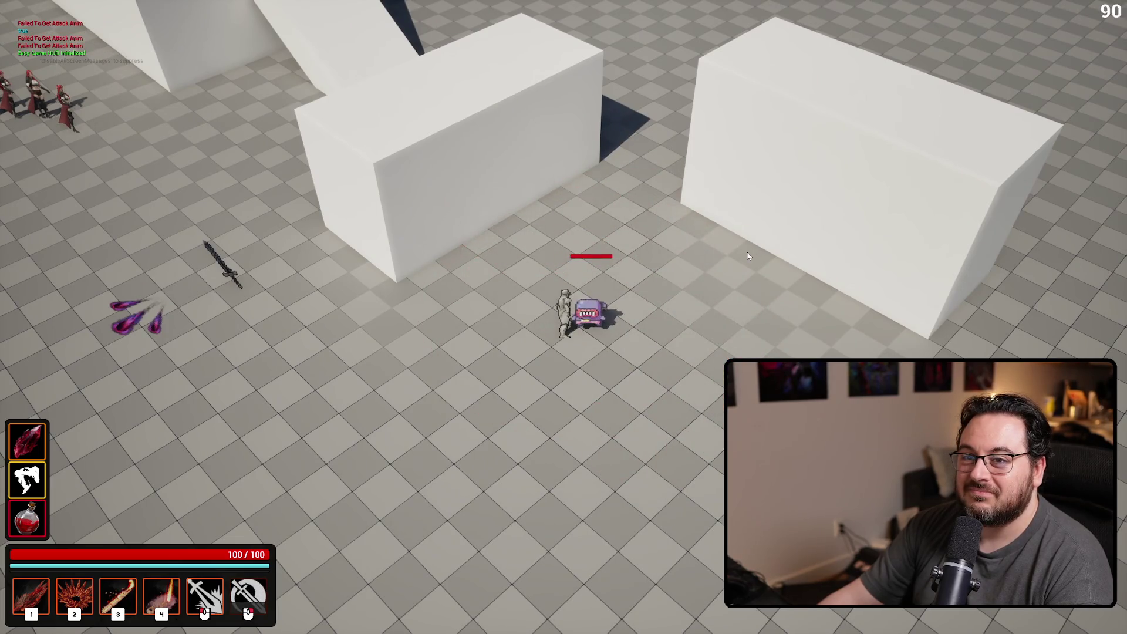
left_click(744, 254)
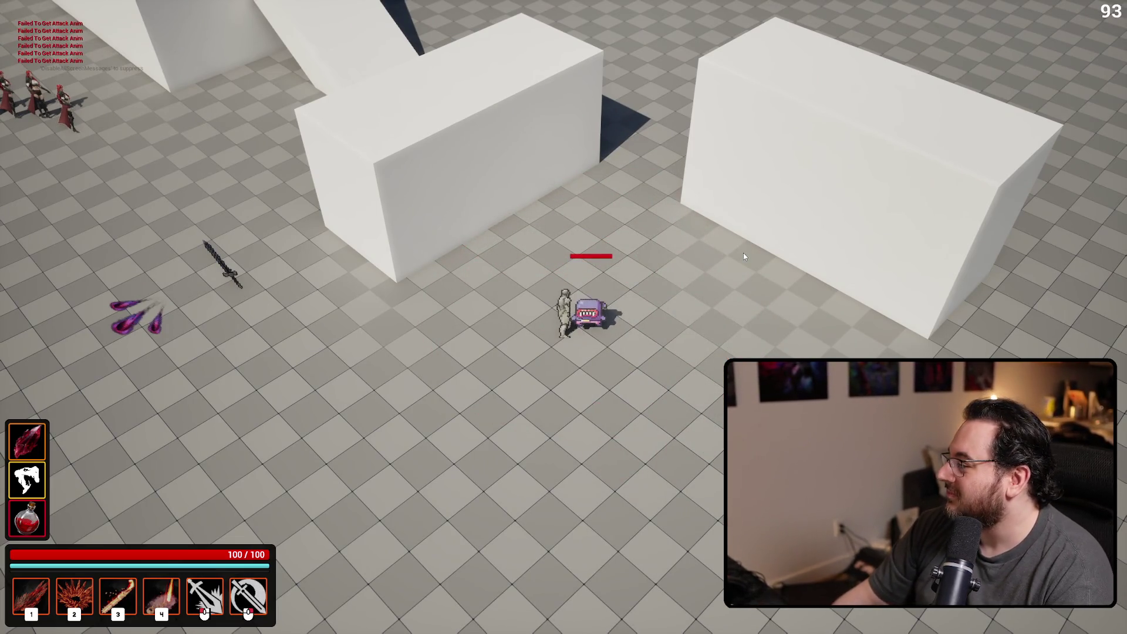
key("Escape")
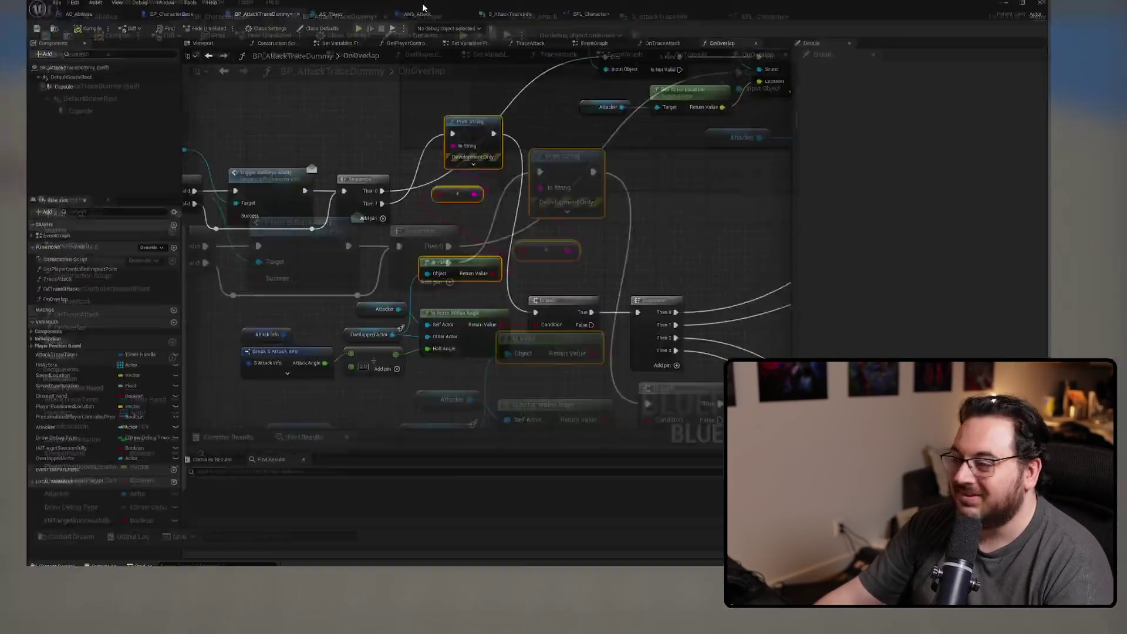
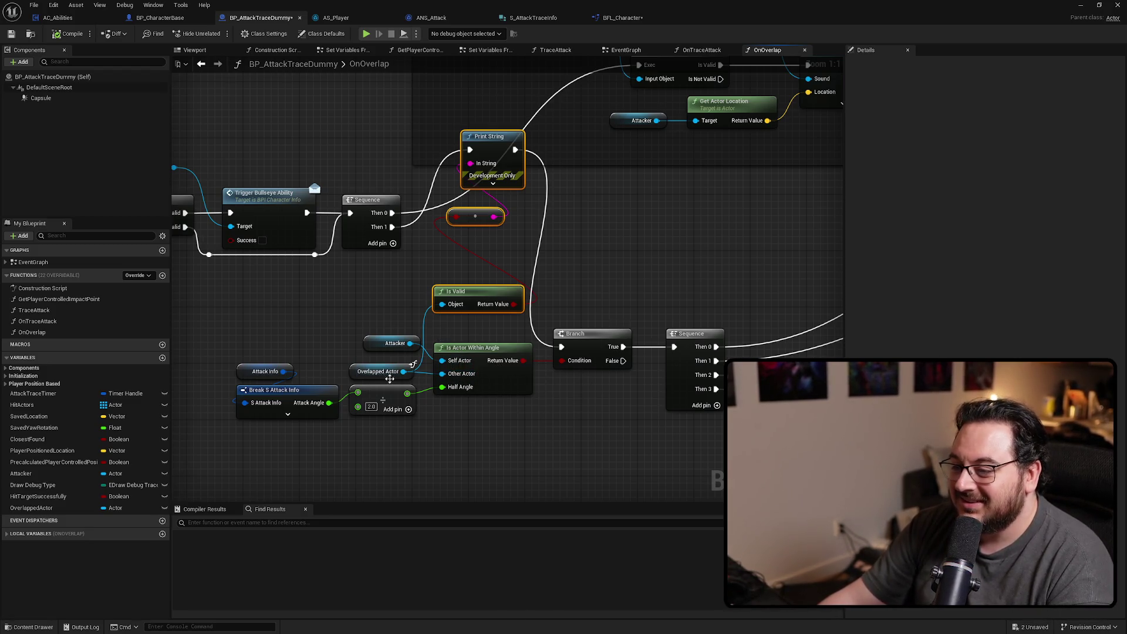
Open IsActorWithinAngle in BFL_Character and add a Print String showing Is Valid's Return Value
double_click(485, 348)
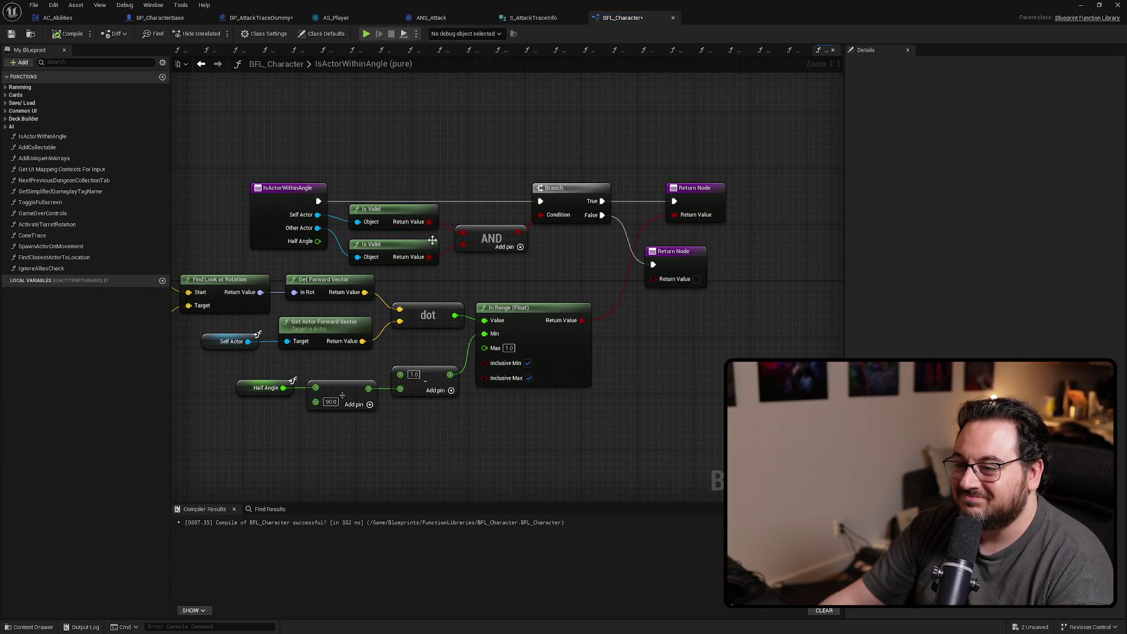
left_click_drag(318, 201, 426, 92)
type("print string")
key("Return")
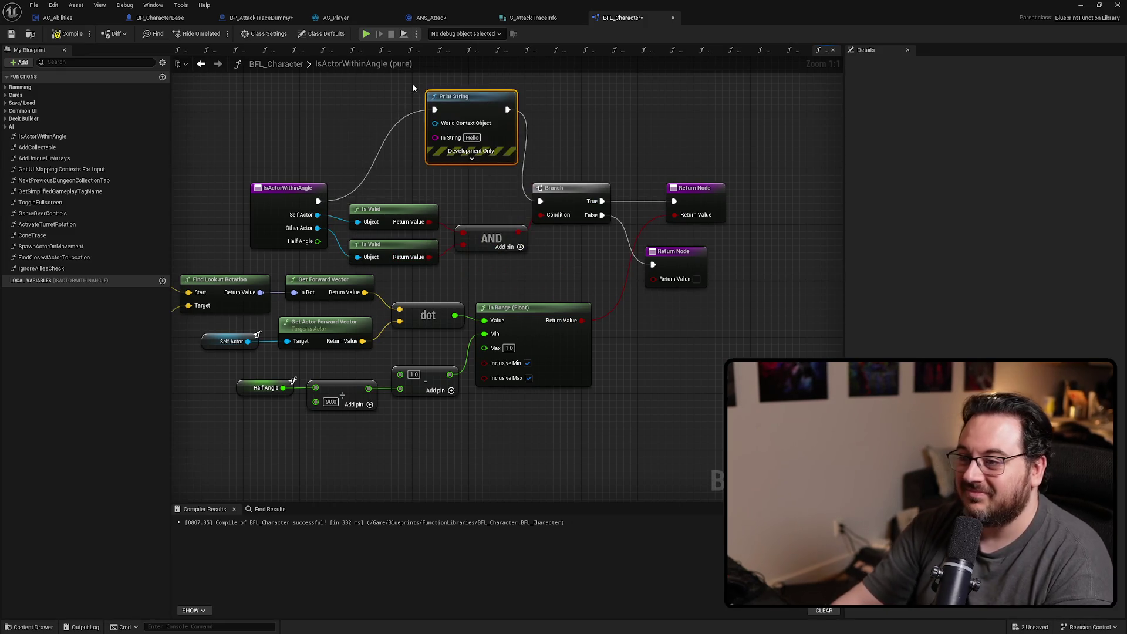
left_click_drag(429, 257, 435, 136)
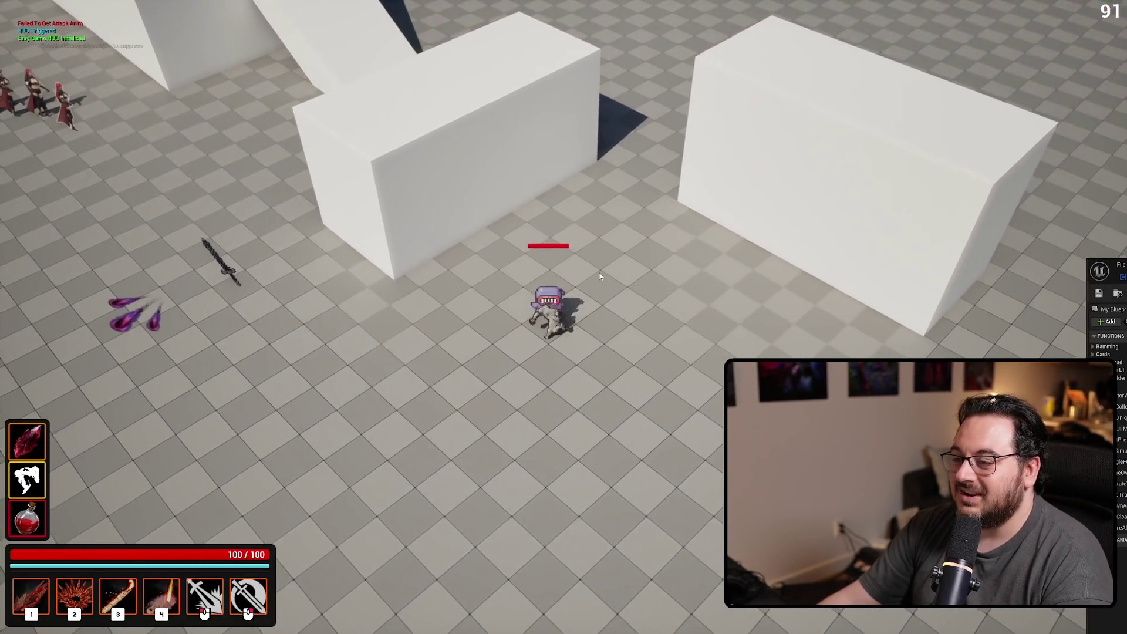
Hit the purple dummy with slash and basic attacks, then stop Play In Editor
right_click(574, 251)
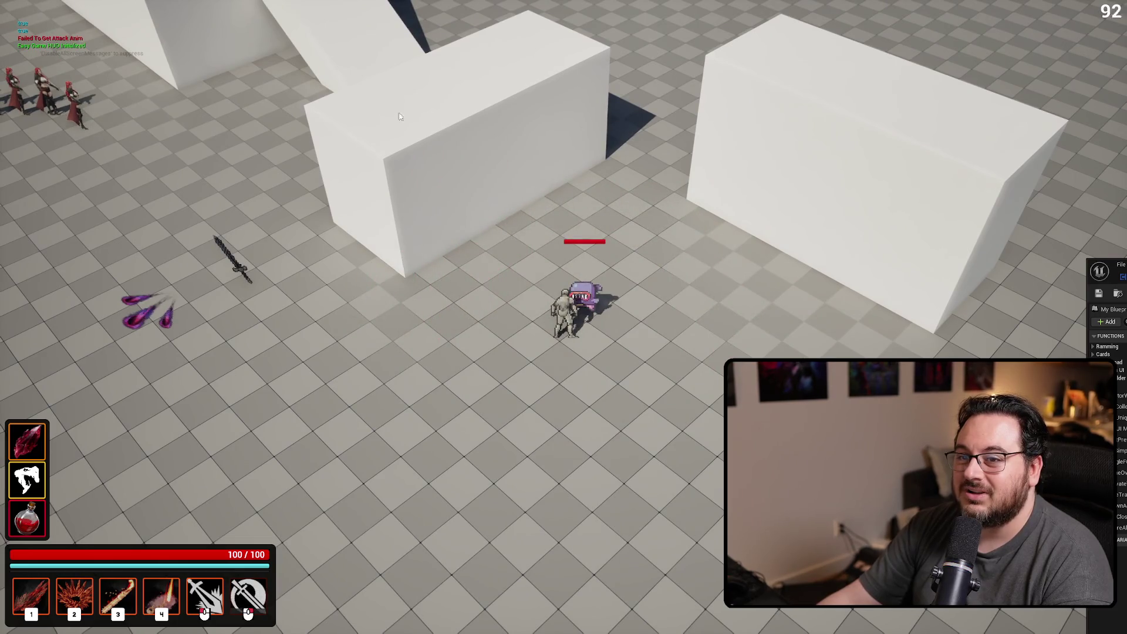
left_click(488, 126)
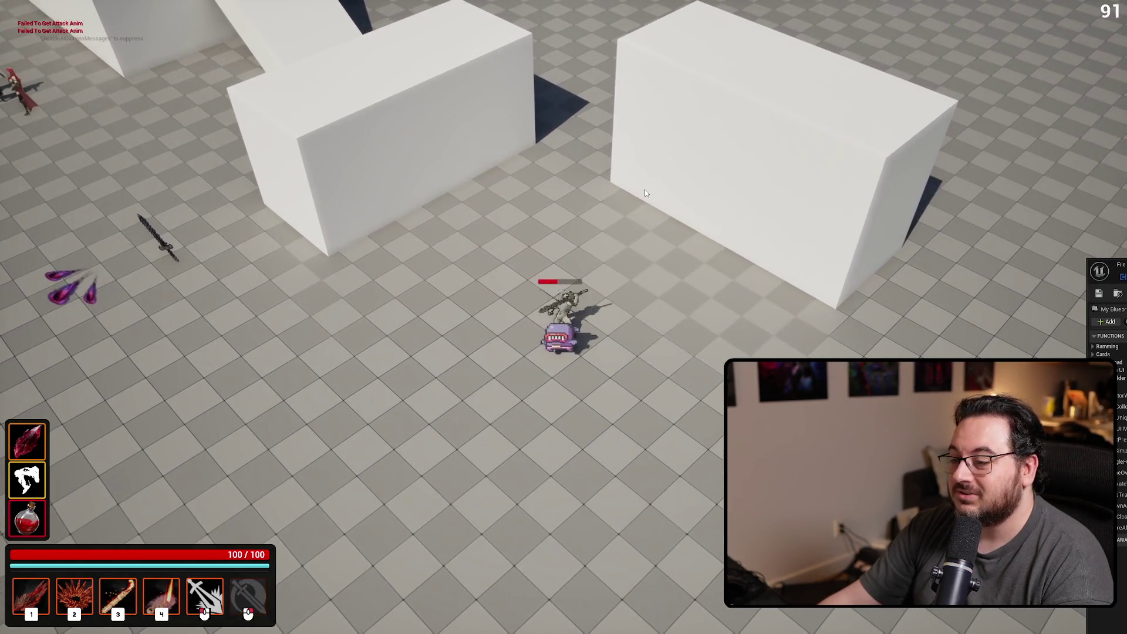
right_click(562, 351)
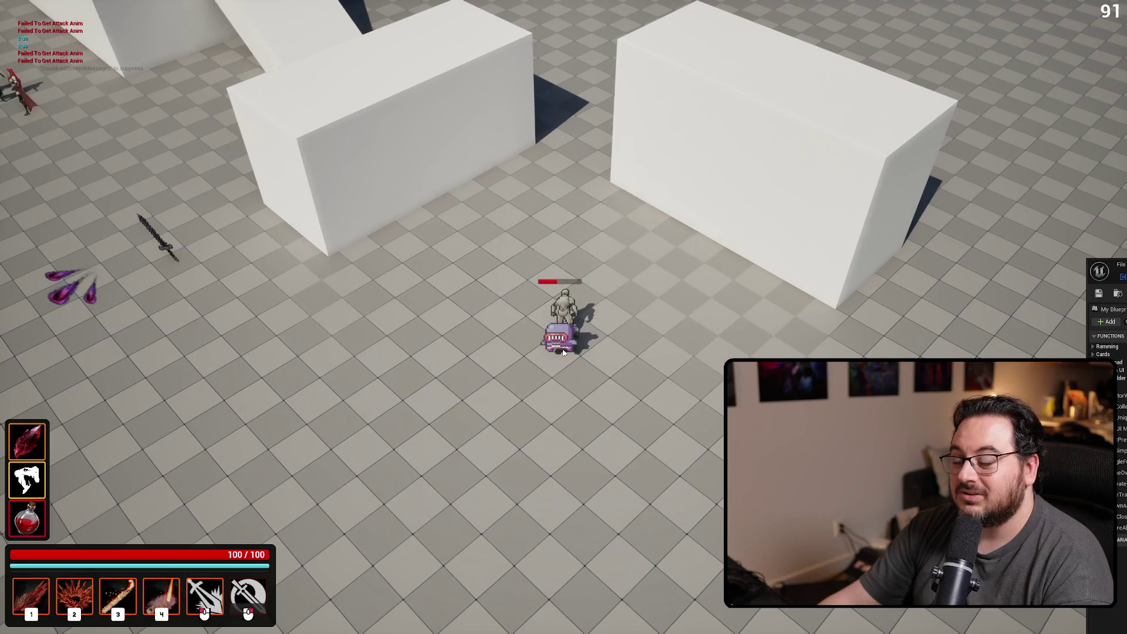
key("Escape")
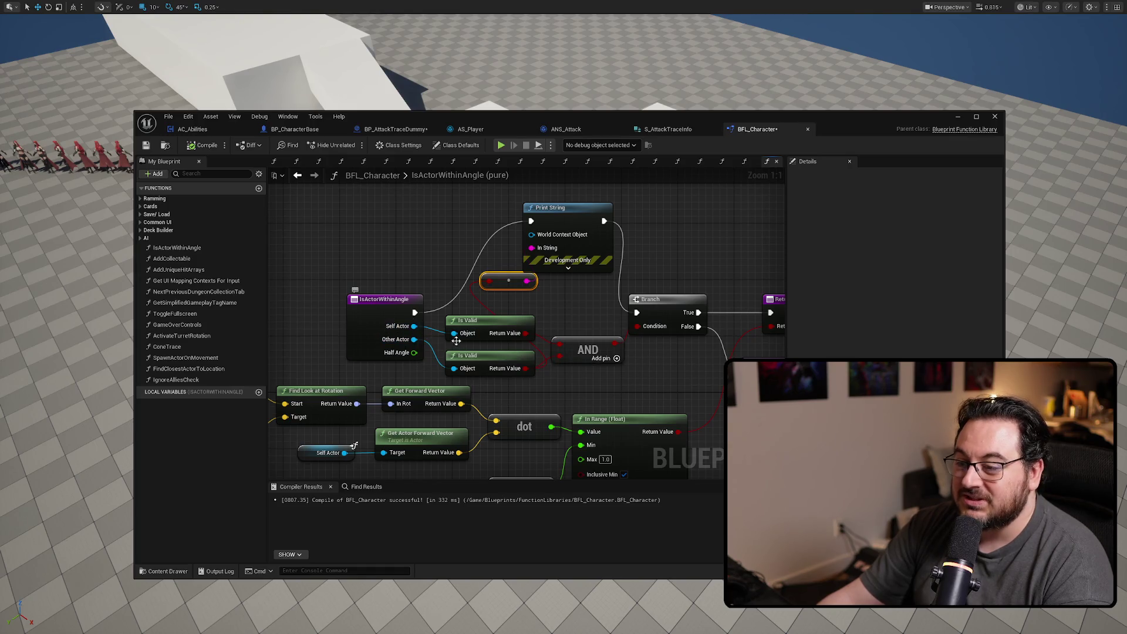
Connect Is Valid's Return Value to the print conversion node and compile the library
left_click_drag(528, 334, 504, 287)
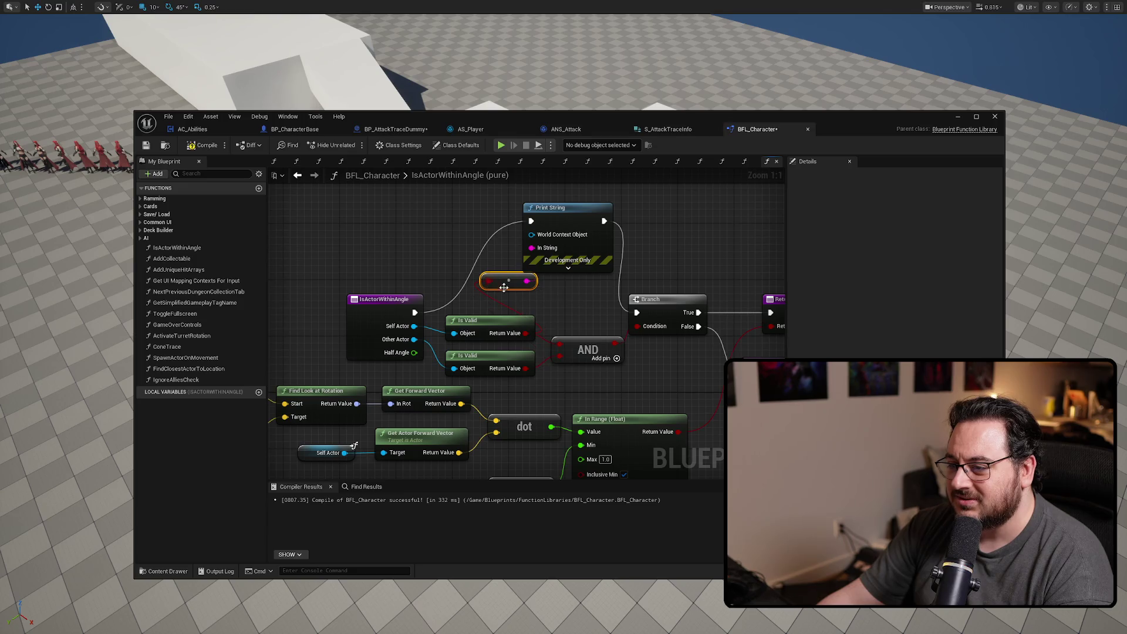
left_click_drag(578, 221, 592, 206)
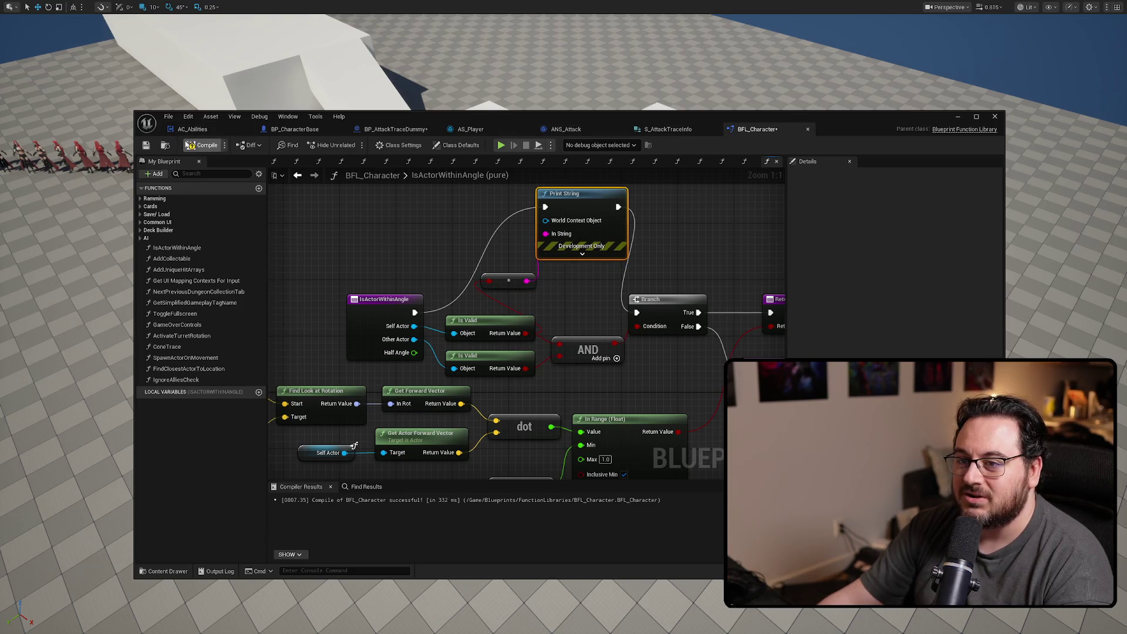
left_click(403, 107)
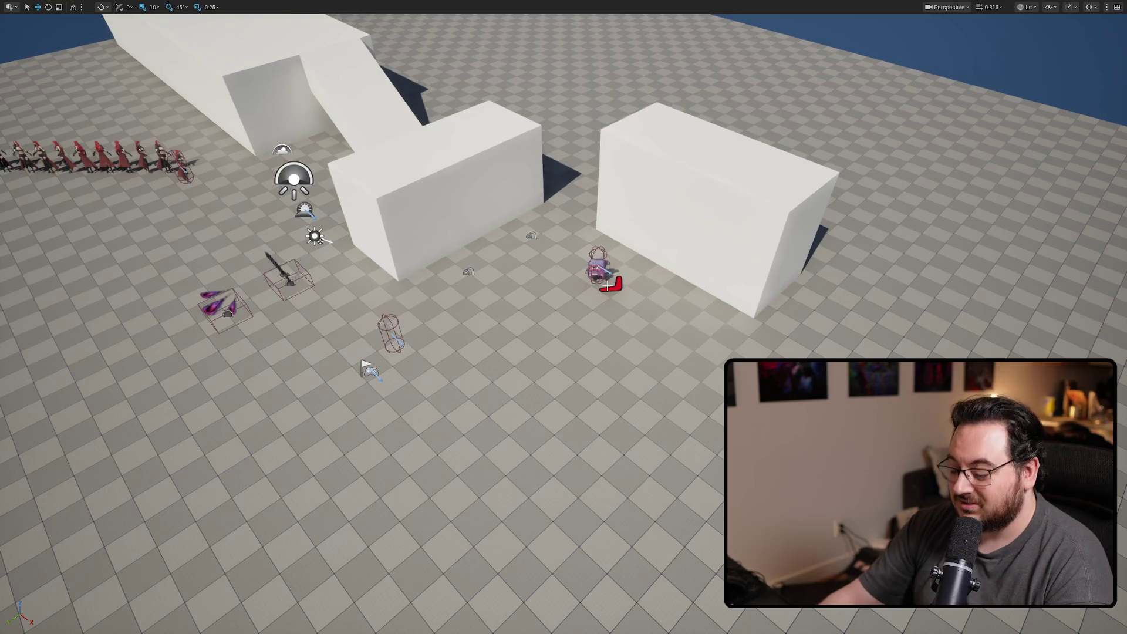
Play-test a fiery attack near the enemy, then stop the session
key("alt+p")
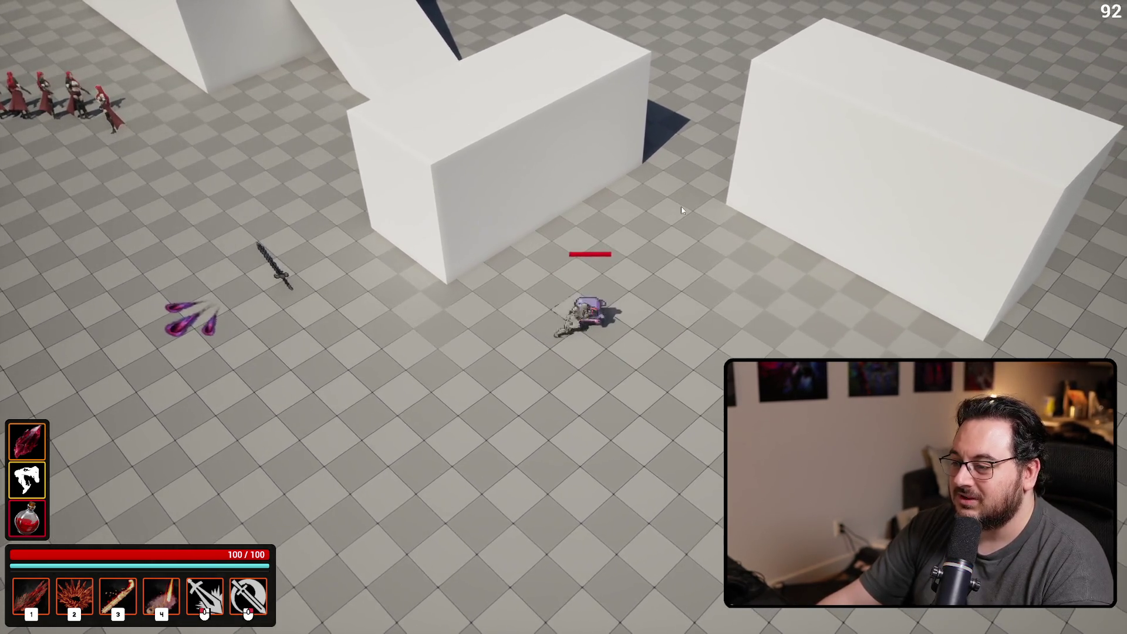
right_click(681, 210)
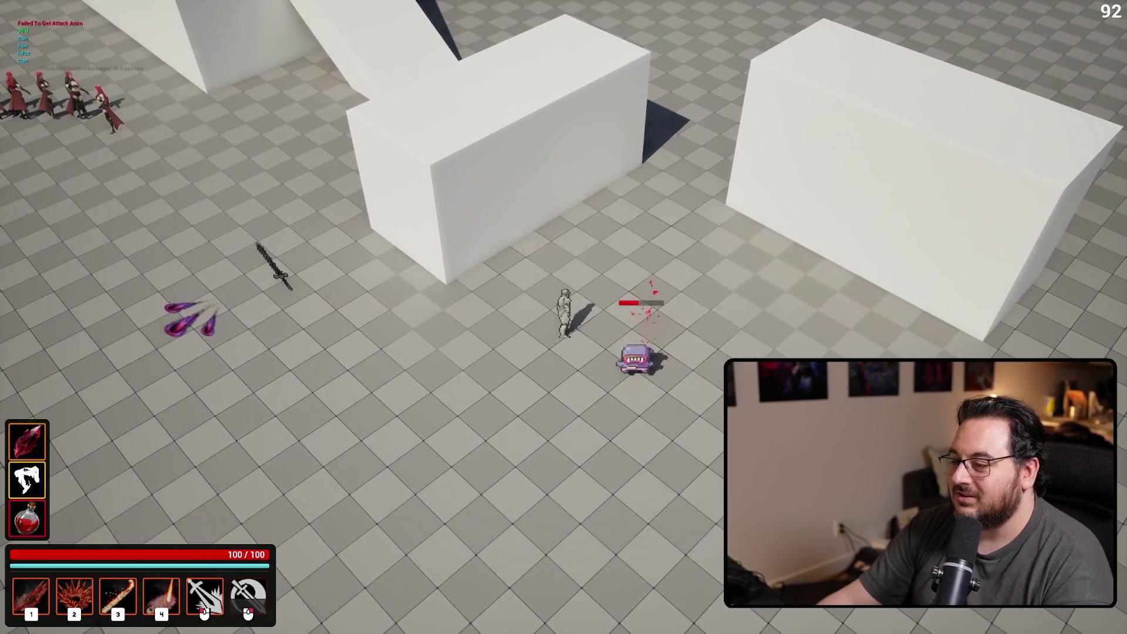
key("Escape")
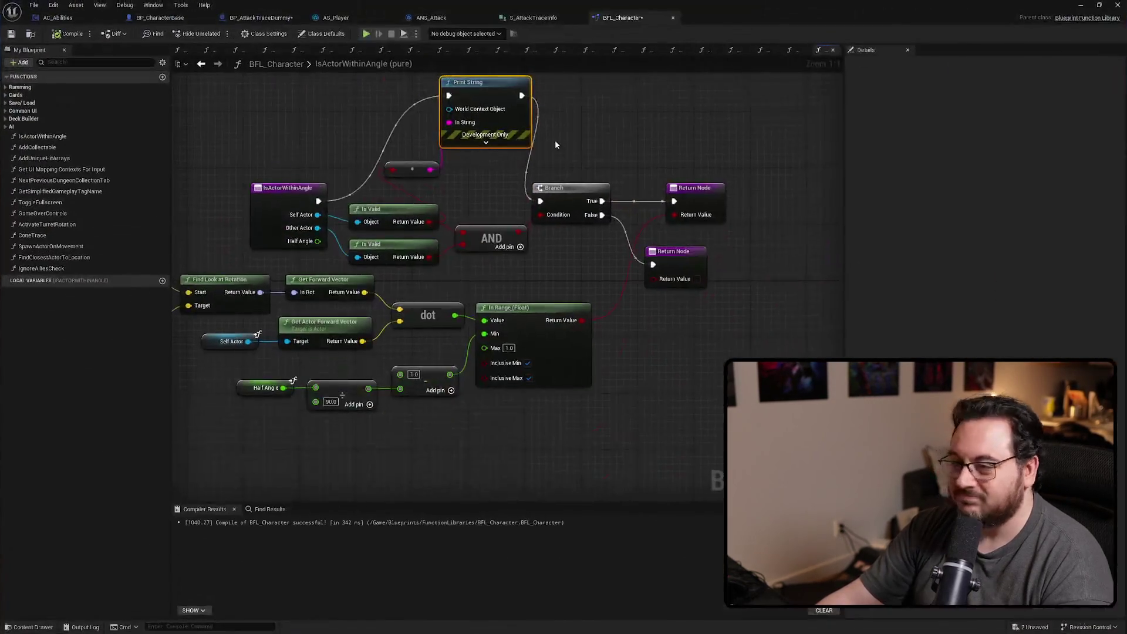
Reconnect the exec wire straight to Branch and delete the debug Print String and conversion nodes
left_click_drag(449, 95, 541, 201)
left_click_drag(546, 73, 401, 178)
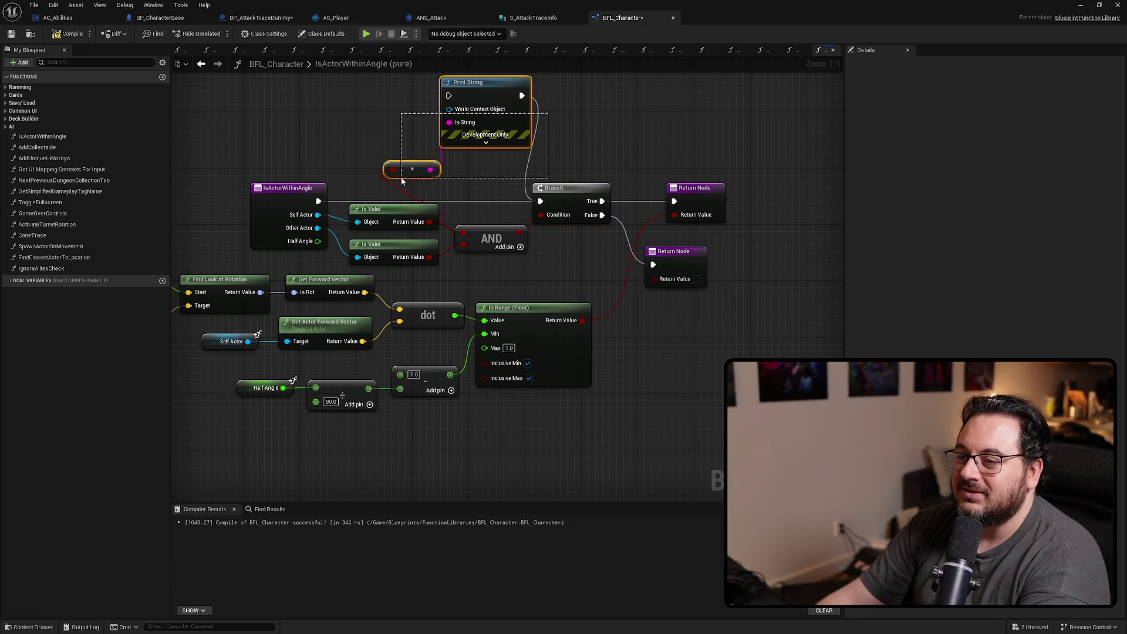
key("Delete")
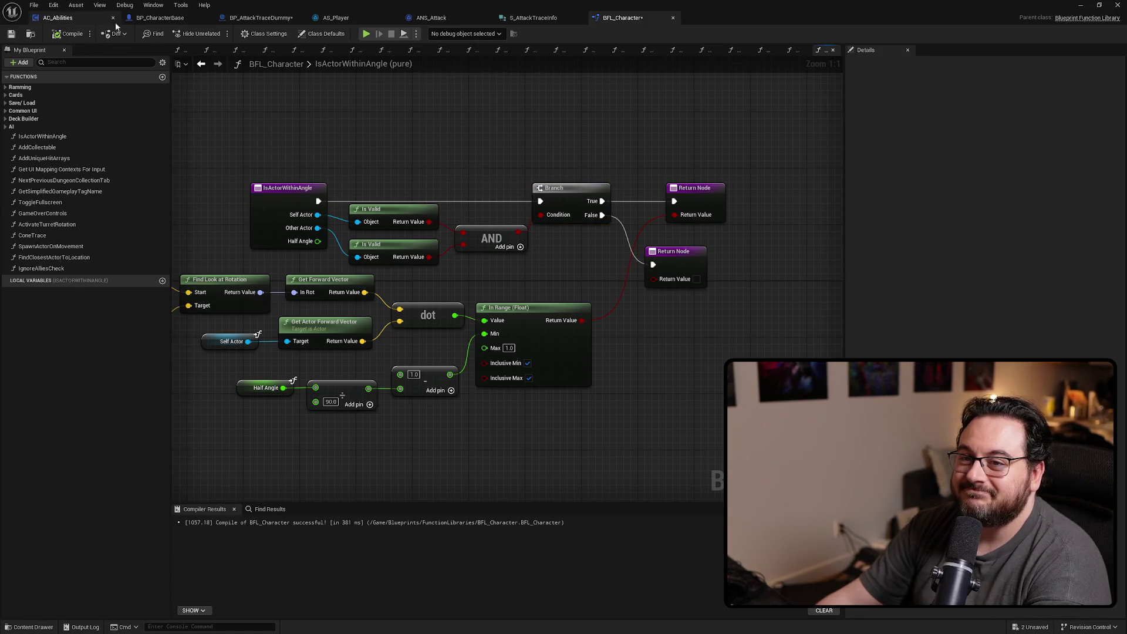
In BP_AttackTraceDummy, move Print String and wire the Attacker into the Is Valid check
left_click(279, 19)
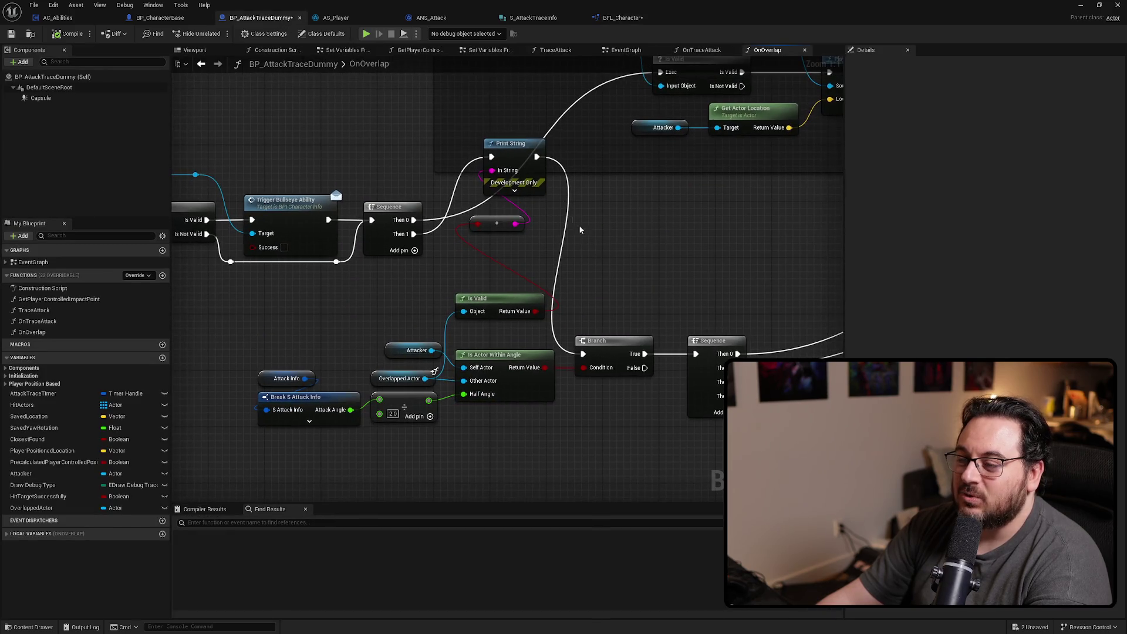
left_click_drag(527, 163, 628, 217)
left_click_drag(431, 352, 465, 312)
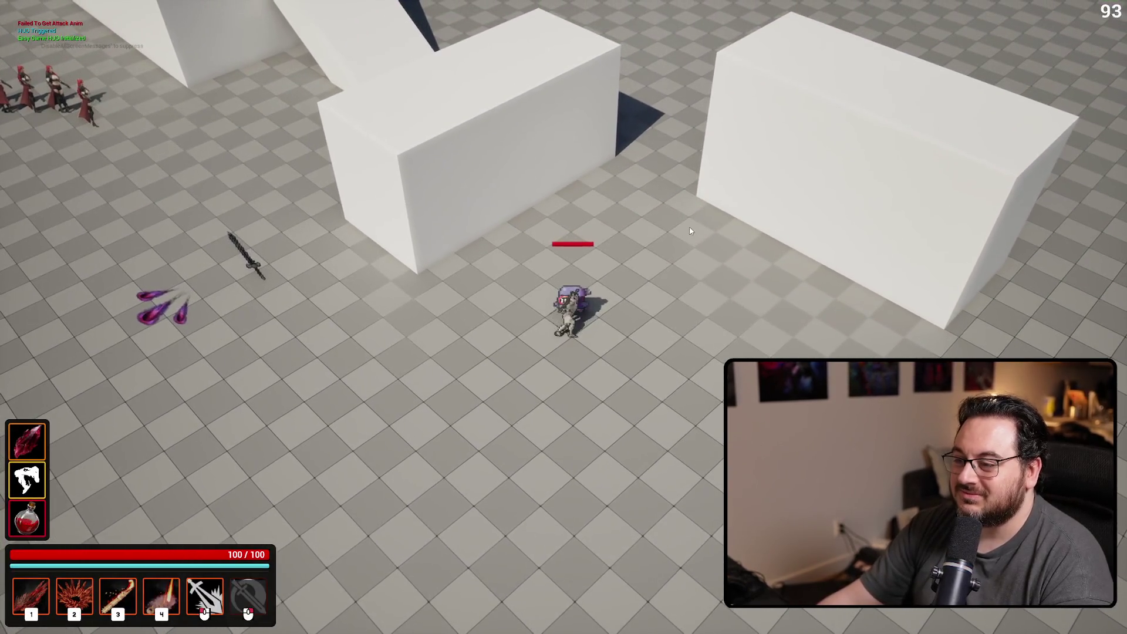
Slash the purple enemy in play, then stop the session
left_click(677, 230)
key("Escape")
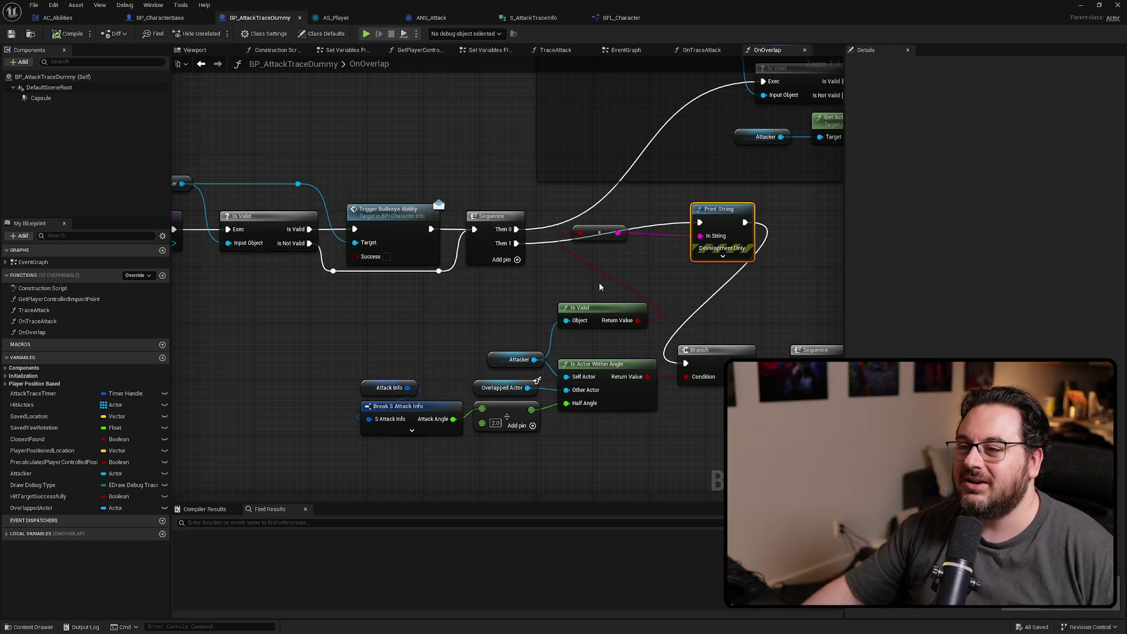
Enter the Set Variables From Input collapsed graph and inspect its SET Attacker chain
left_click(628, 51)
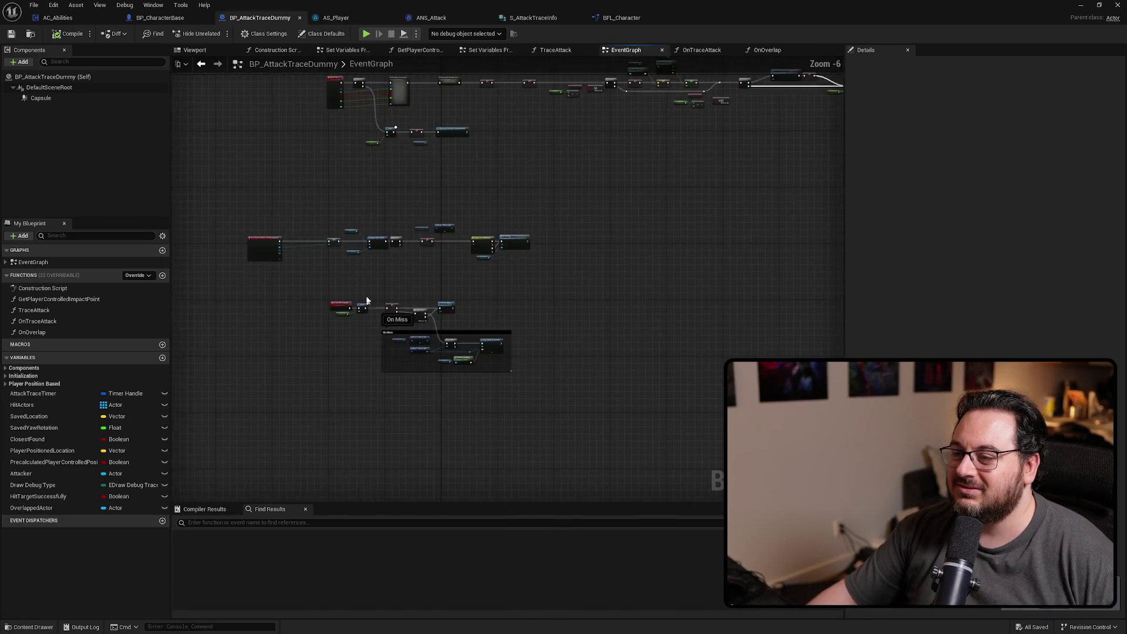
double_click(442, 298)
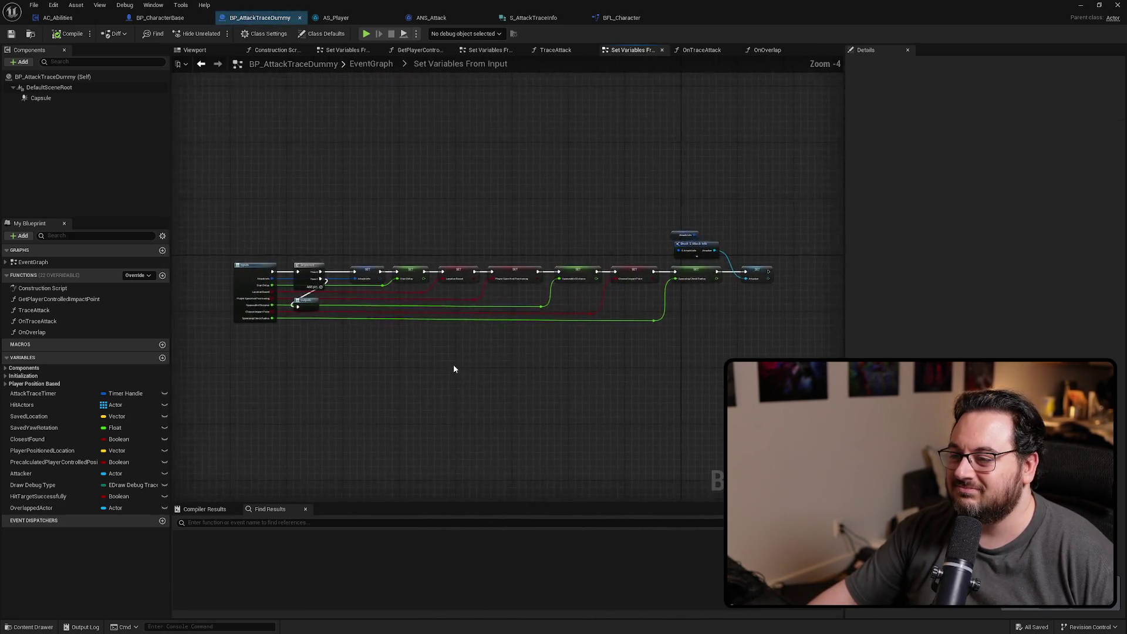
left_click_drag(497, 340, 403, 328)
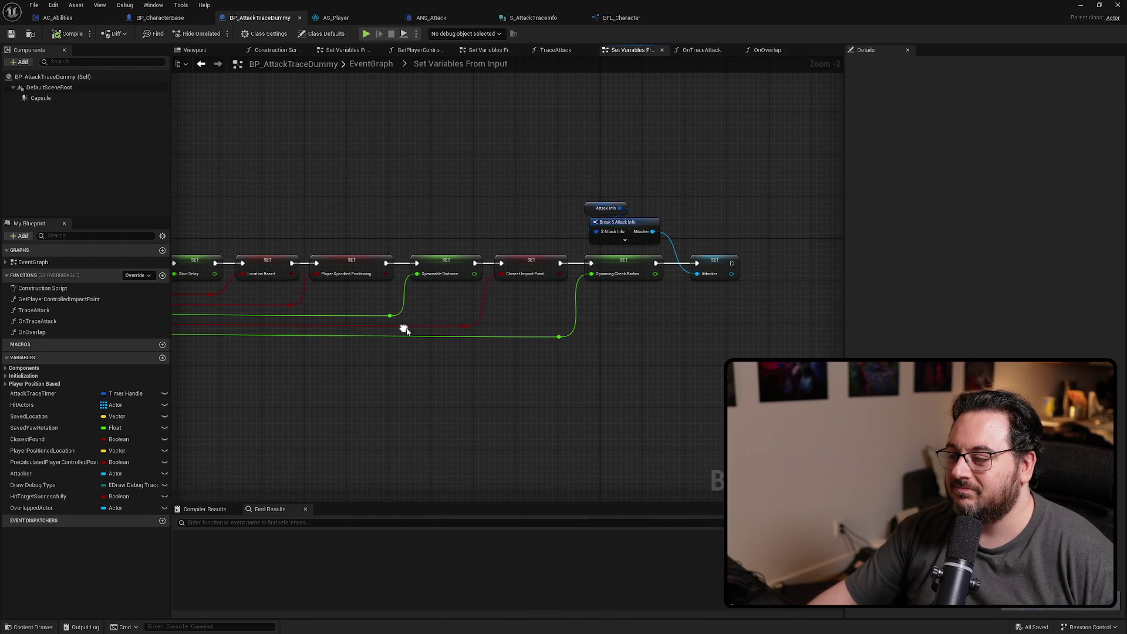
left_click_drag(647, 182, 617, 235)
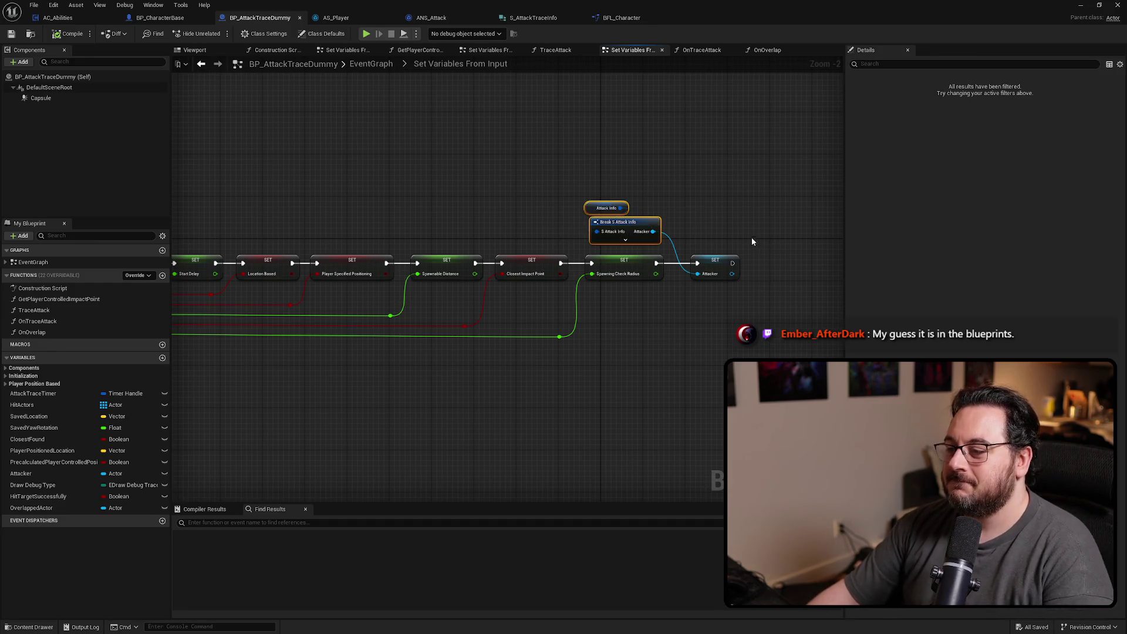
left_click_drag(707, 308, 705, 306)
scroll(654, 305, "up", 3)
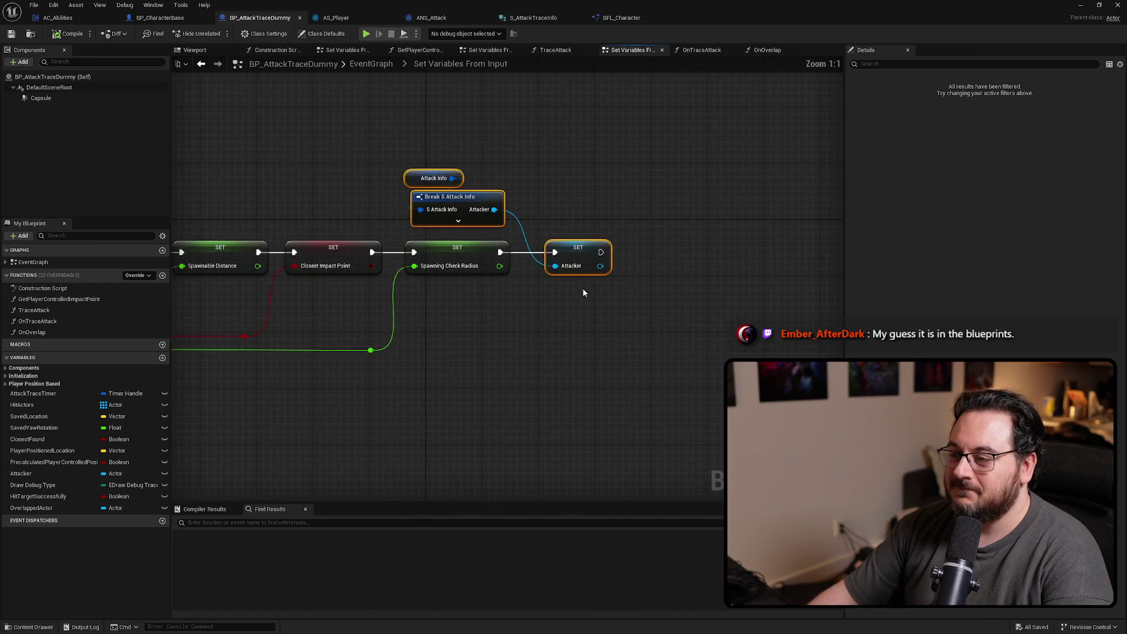
left_click_drag(514, 329, 578, 323)
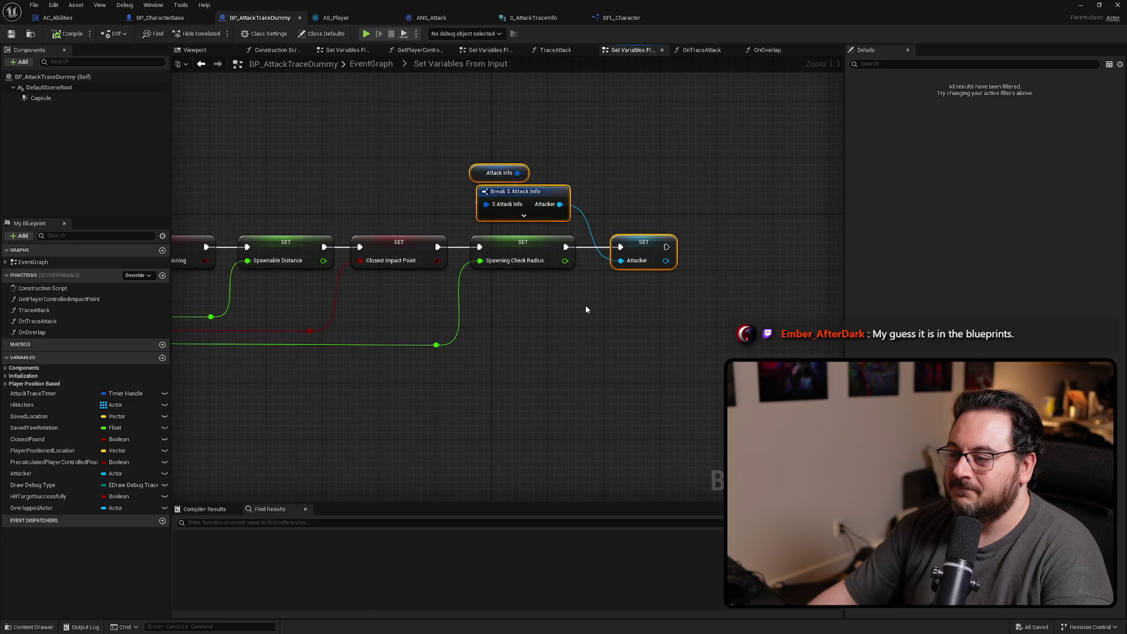
key("alt+Left")
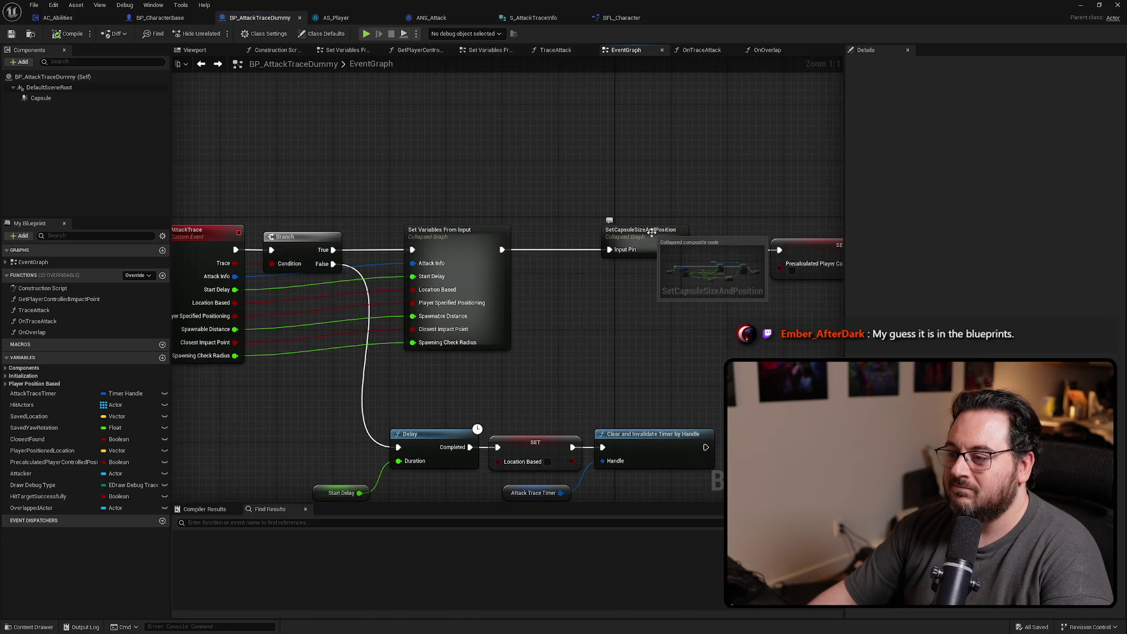
key("alt+Right")
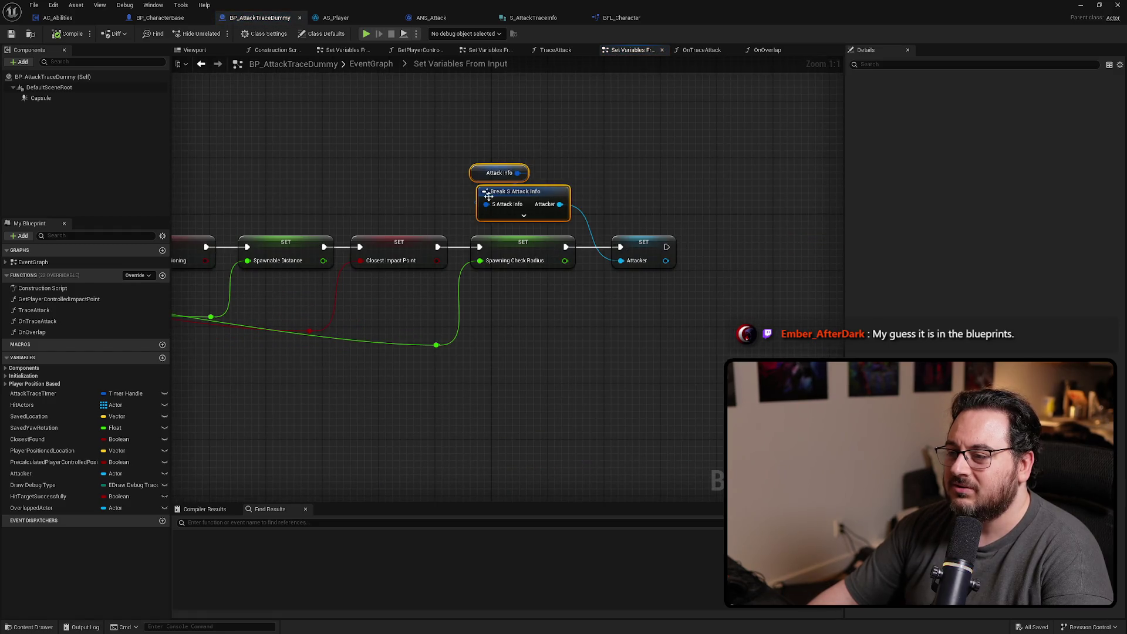
mouse_move(605, 367)
left_mouse_down()
mouse_move(839, 367)
mouse_move(916, 386)
mouse_move(741, 350)
mouse_move(511, 344)
left_mouse_up()
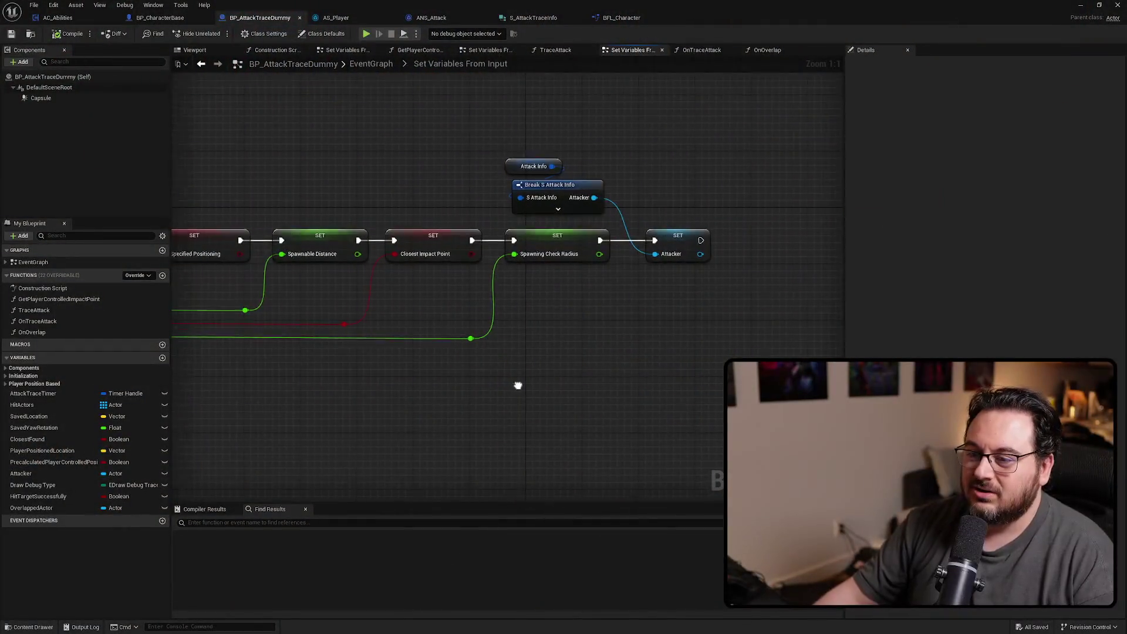
Return to the EventGraph and move On Component Begin Overlap to the right
left_click_drag(516, 385, 681, 396)
key("alt+Left")
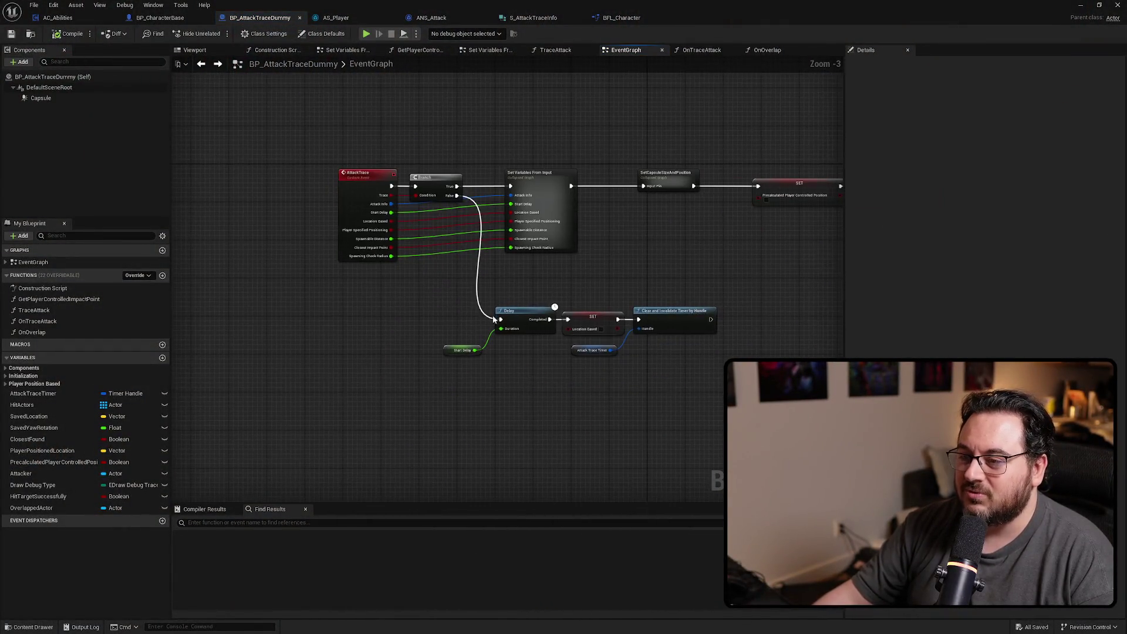
scroll(495, 308, "down", 4)
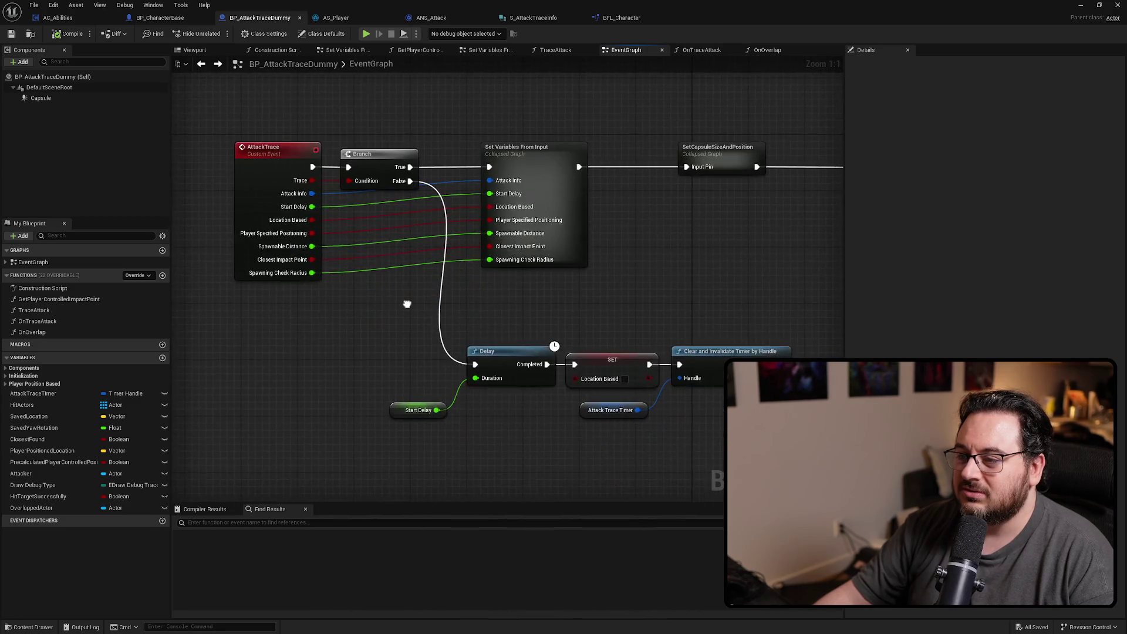
left_click_drag(484, 348, 482, 188)
scroll(297, 337, "up", 3)
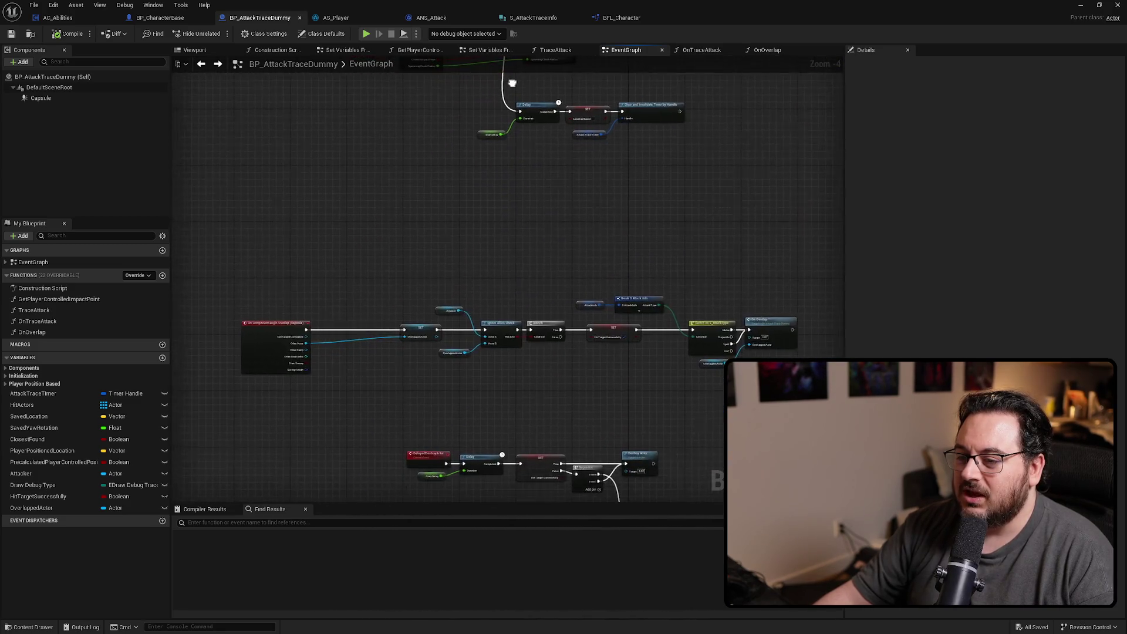
left_click_drag(229, 373, 365, 372)
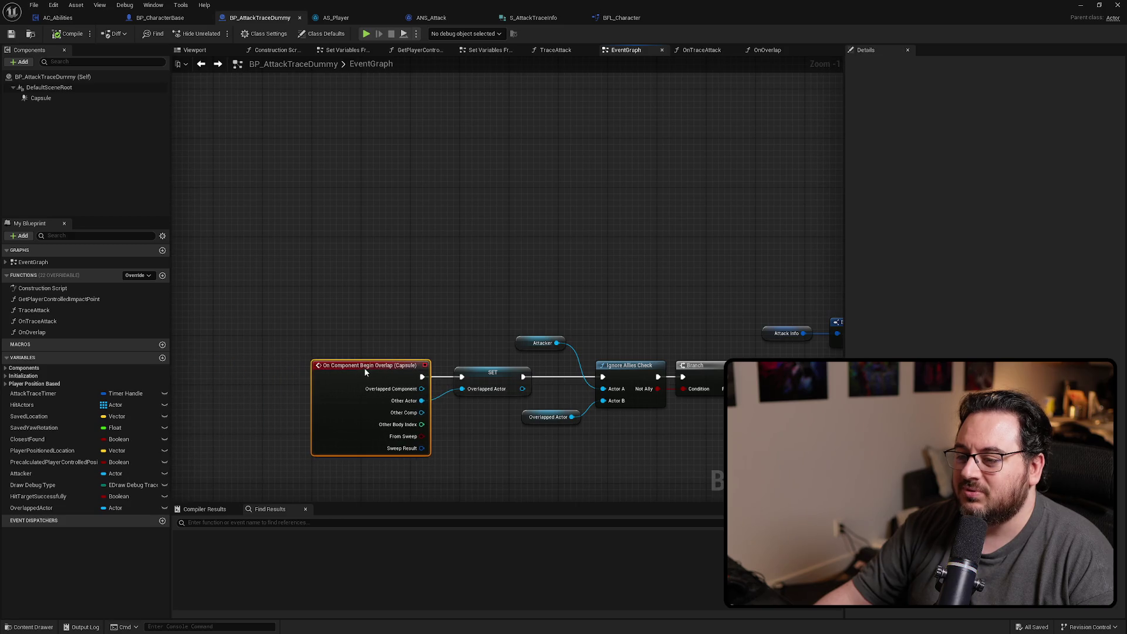
Select the AttackTrace, Branch and Set Variables nodes and shift AttackTrace left
left_click_drag(497, 204, 505, 410)
mouse_move(351, 123)
left_mouse_down()
mouse_move(586, 256)
mouse_move(765, 322)
left_mouse_up()
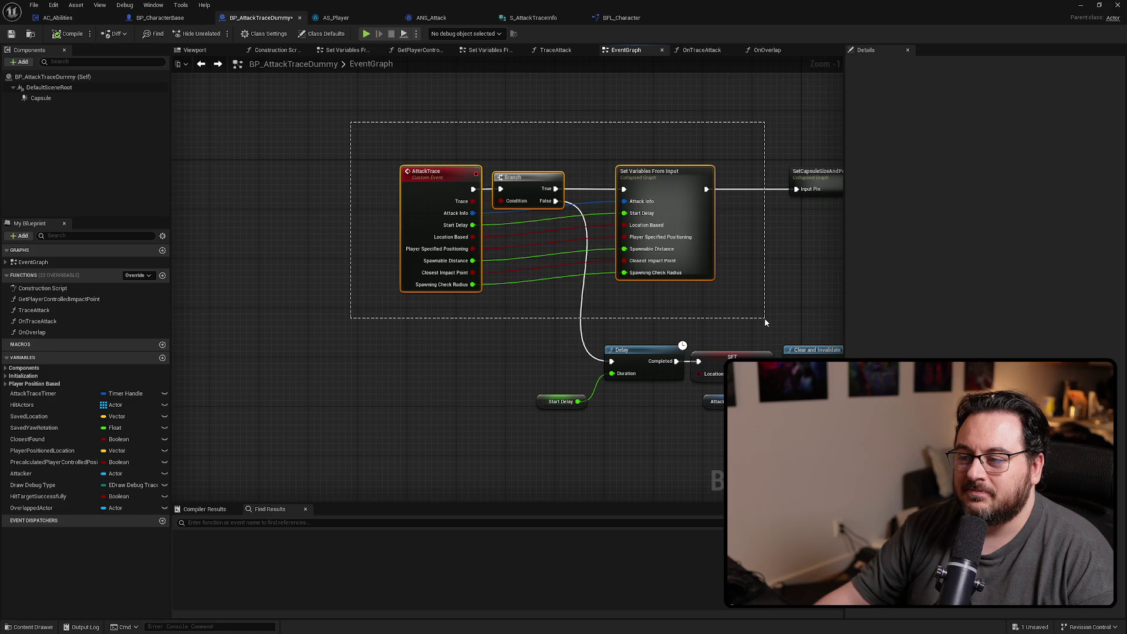
left_click_drag(765, 322, 765, 322)
scroll(511, 251, "down", 5)
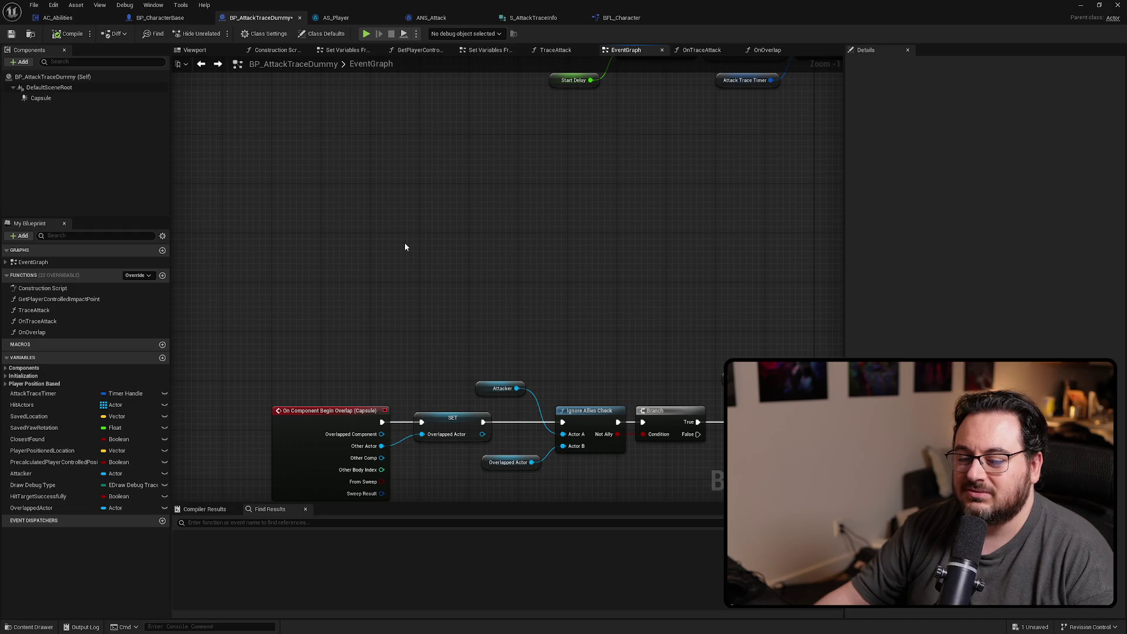
scroll(405, 247, "up", 5)
left_click_drag(433, 241, 267, 241)
left_click(449, 177)
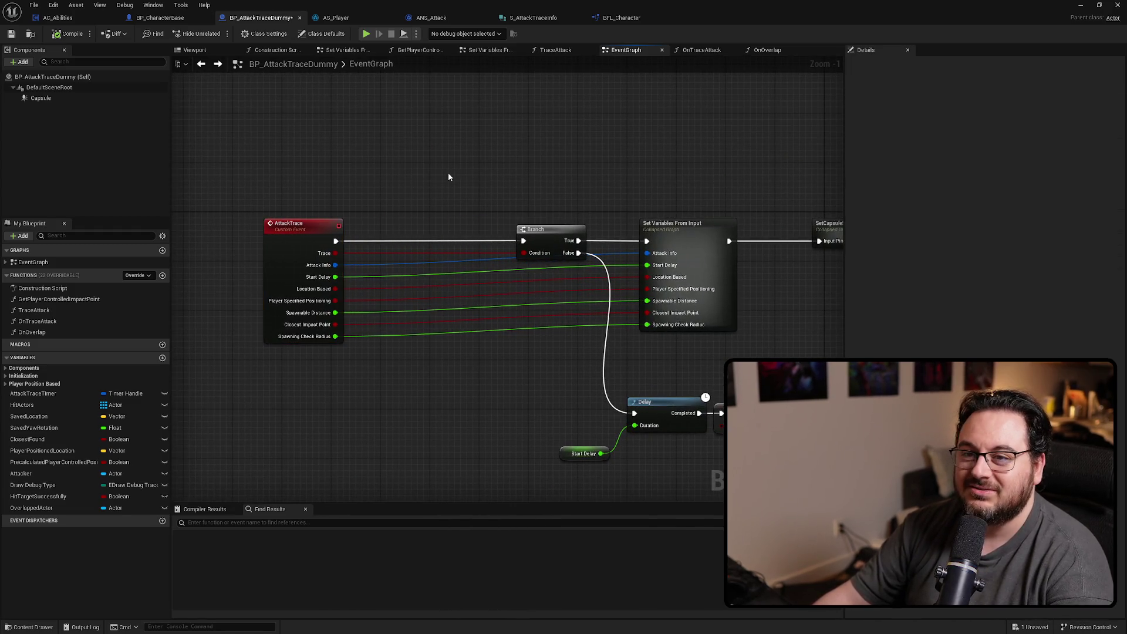
Set the Capsule component's Collision Enabled to No Collision
left_click(52, 100)
left_click(971, 65)
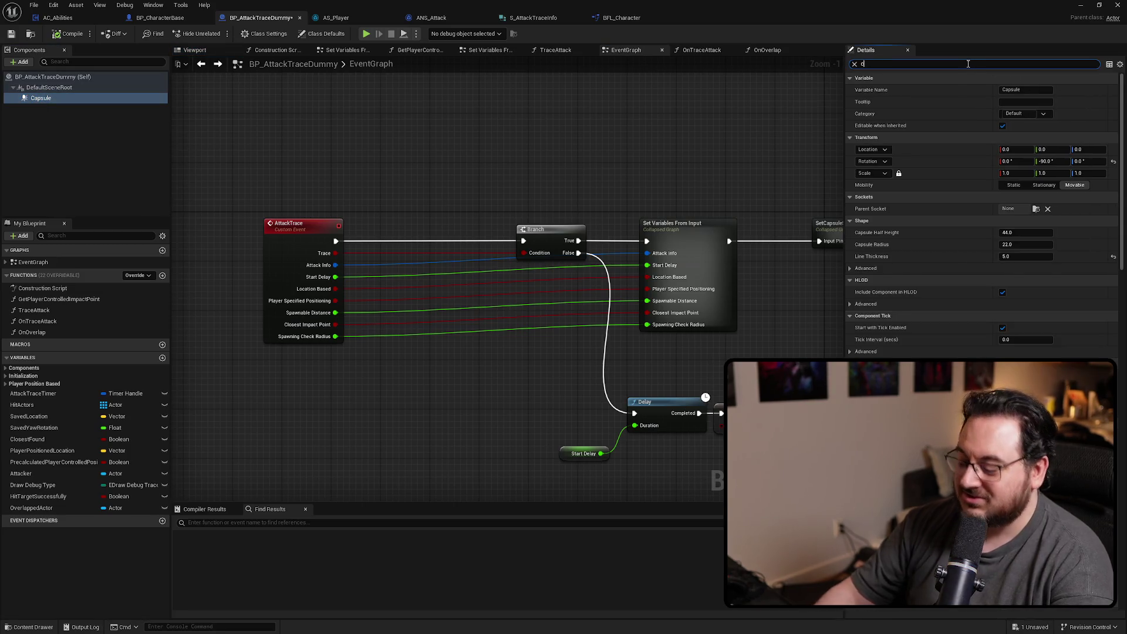
type("collision")
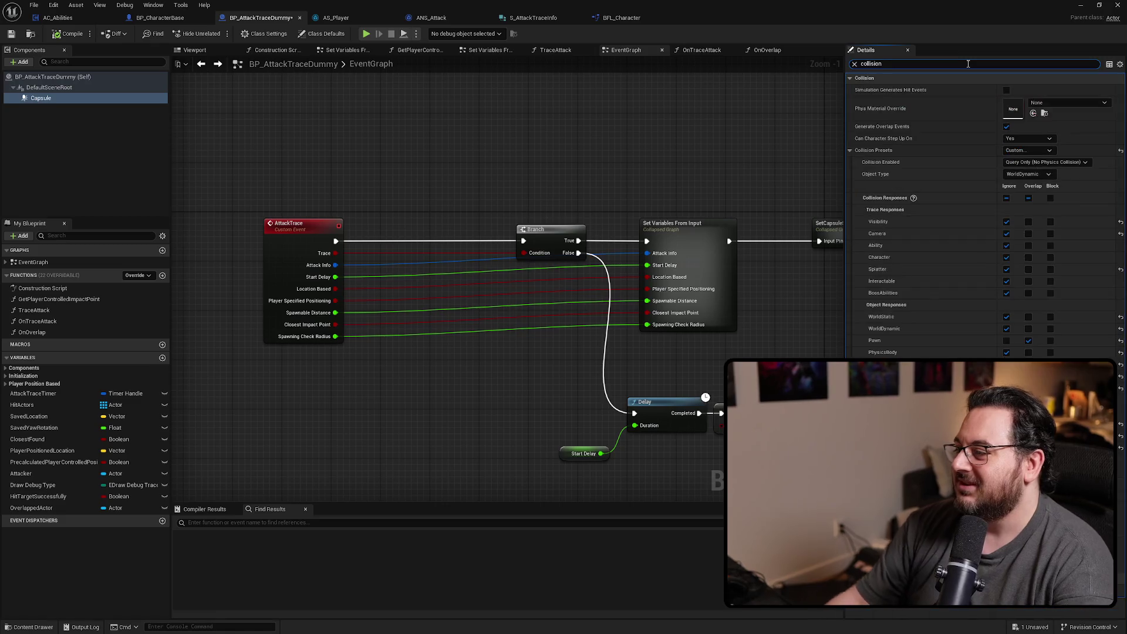
left_click(1050, 163)
left_click(1028, 176)
Move the AttackTrace event next to Branch
left_click_drag(466, 165, 474, 152)
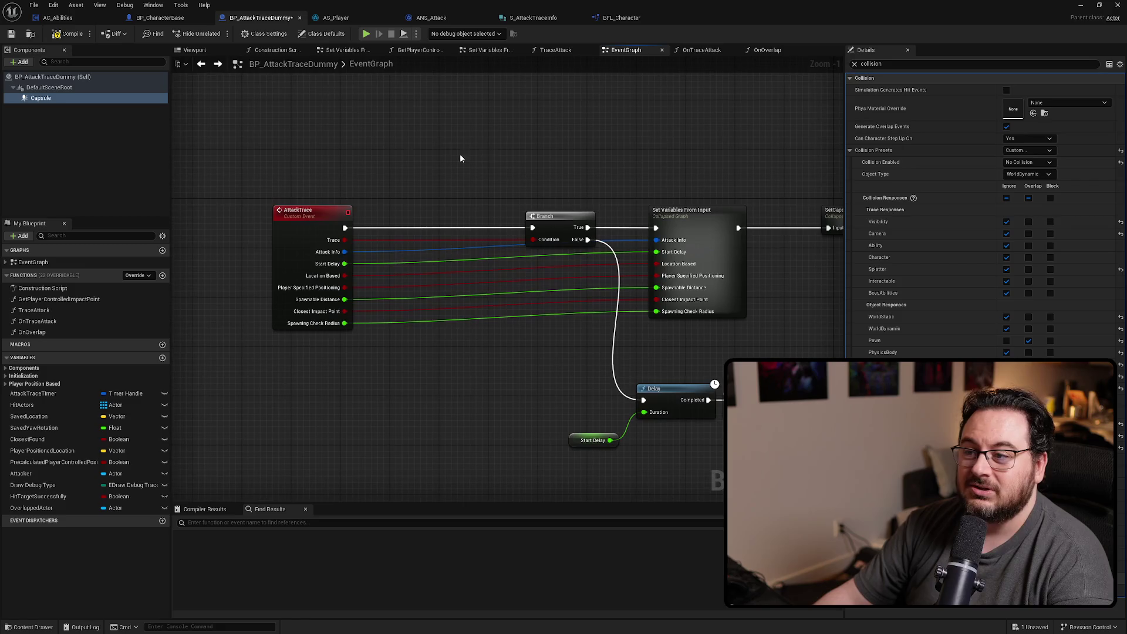
left_click_drag(317, 213, 466, 214)
left_click_drag(662, 188, 450, 185)
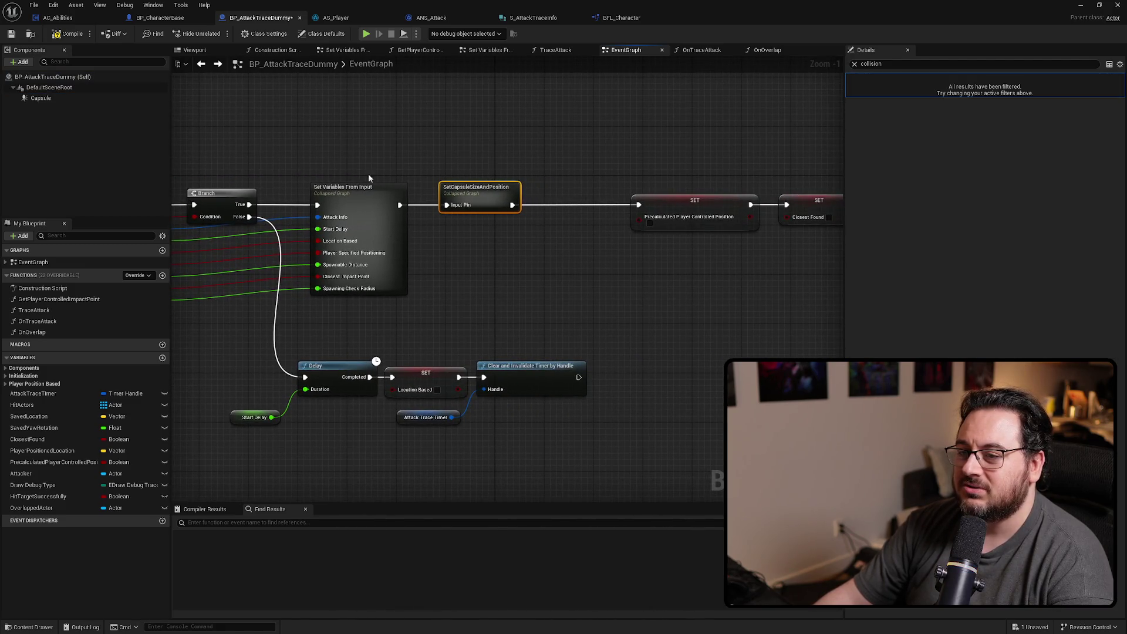
Add a Capsule Set Collision Enabled node set to Query Only after SetCapsuleSizeAndPosition
mouse_move(43, 101)
left_mouse_down()
mouse_move(480, 196)
mouse_move(474, 234)
mouse_move(545, 219)
left_mouse_up()
type("set collision")
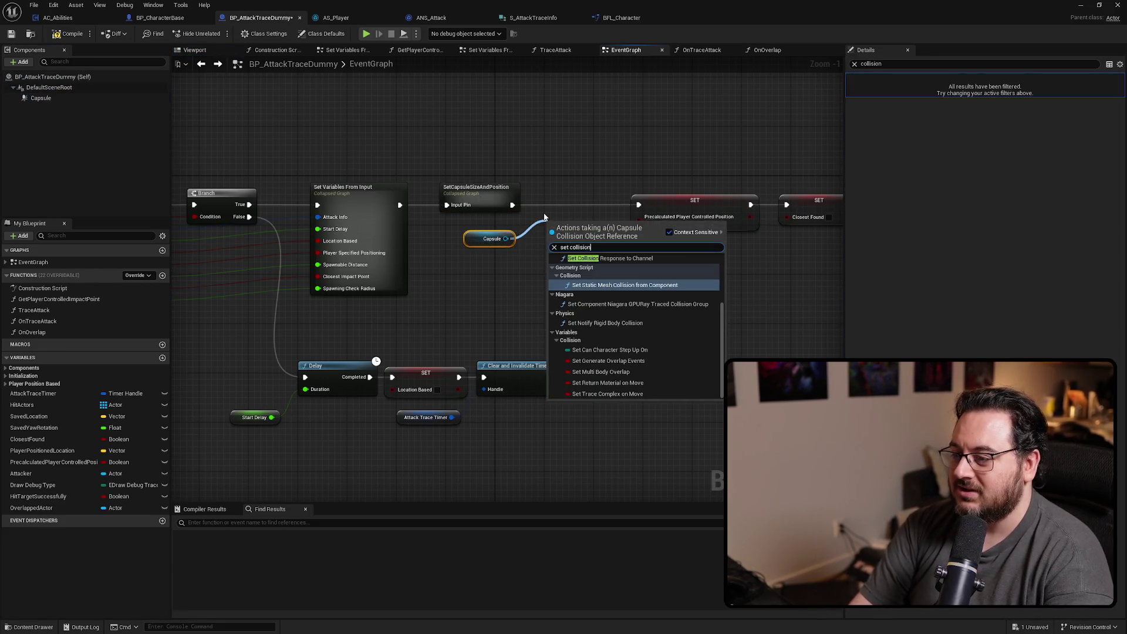
scroll(636, 326, "up", 3)
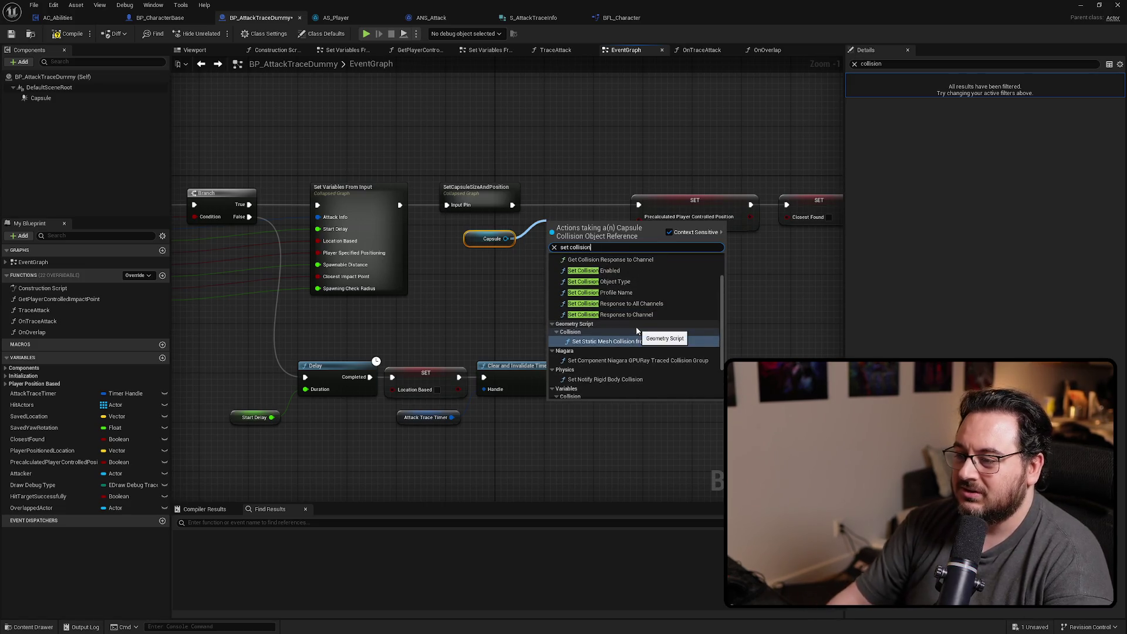
left_click(610, 270)
left_click(594, 274)
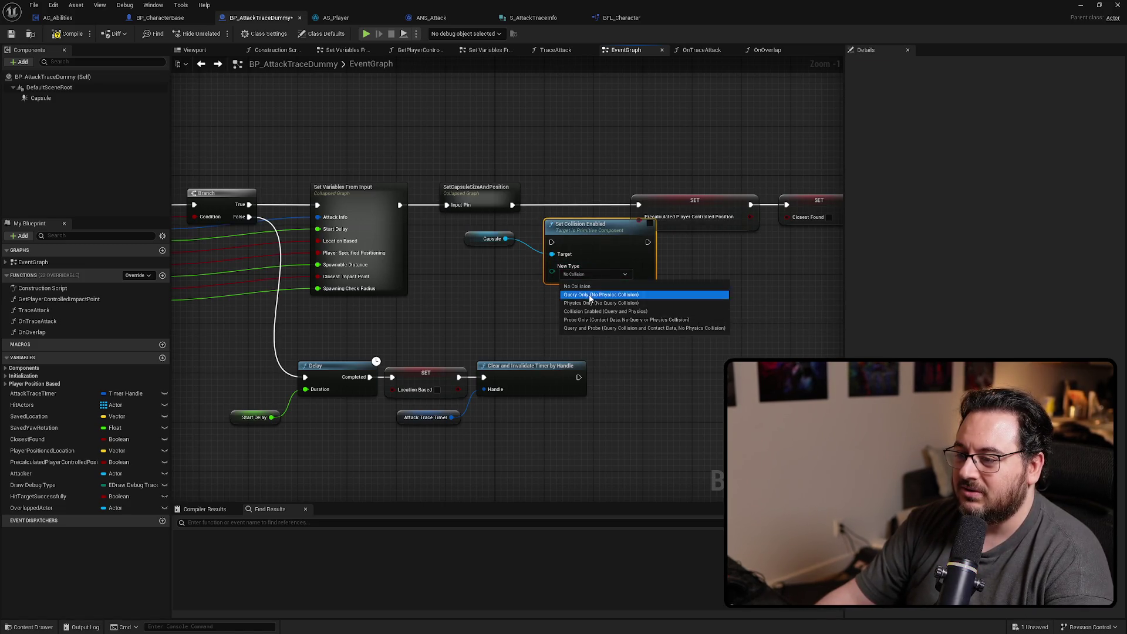
left_click(591, 295)
left_click_drag(566, 229, 554, 192)
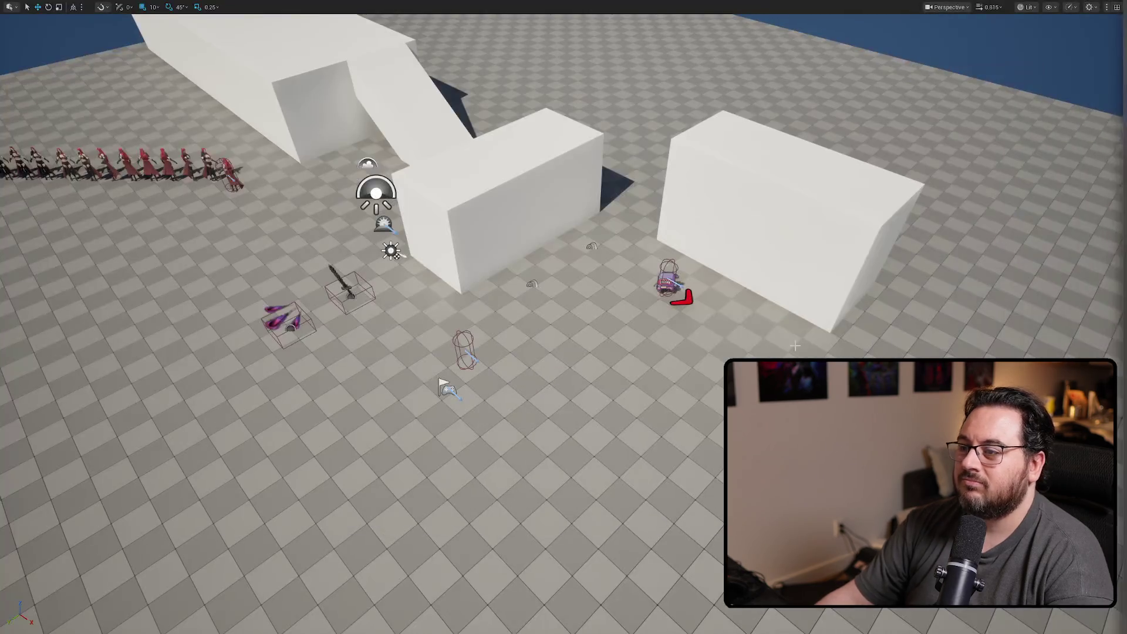
Play-test slash and fire attacks on the dummy, then stop
key("alt+p")
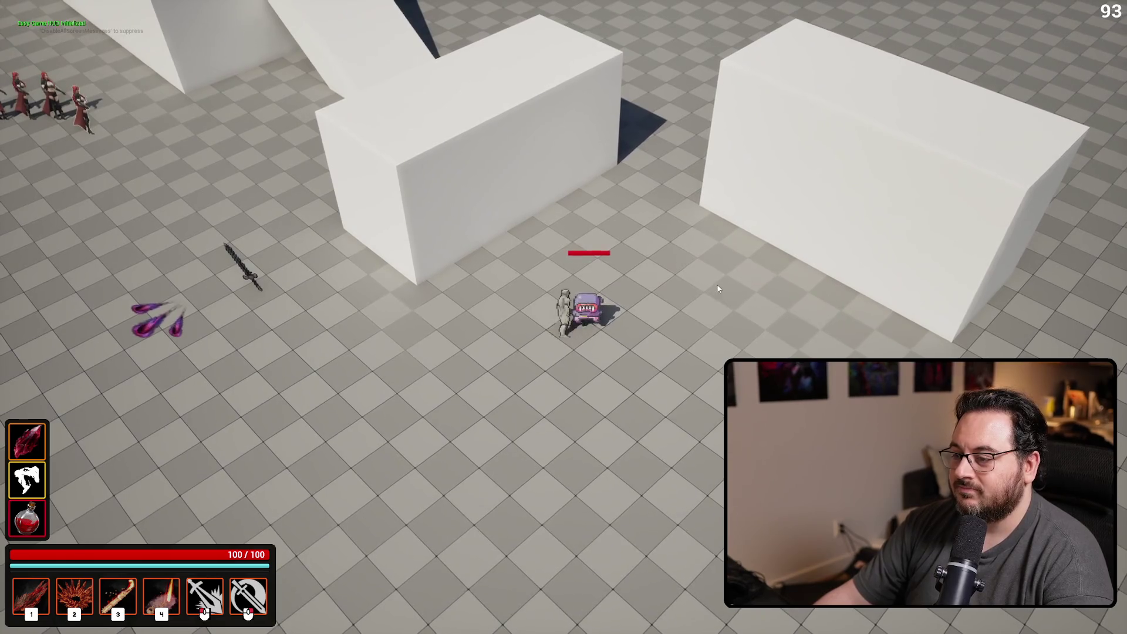
right_click(713, 288)
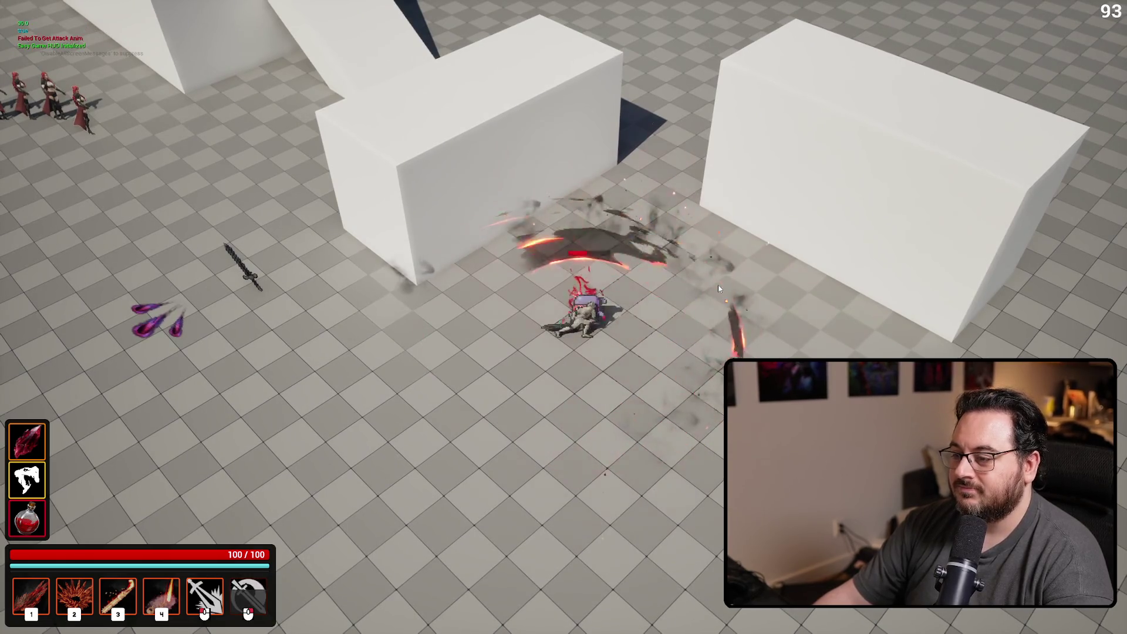
left_click(742, 253)
key("Escape")
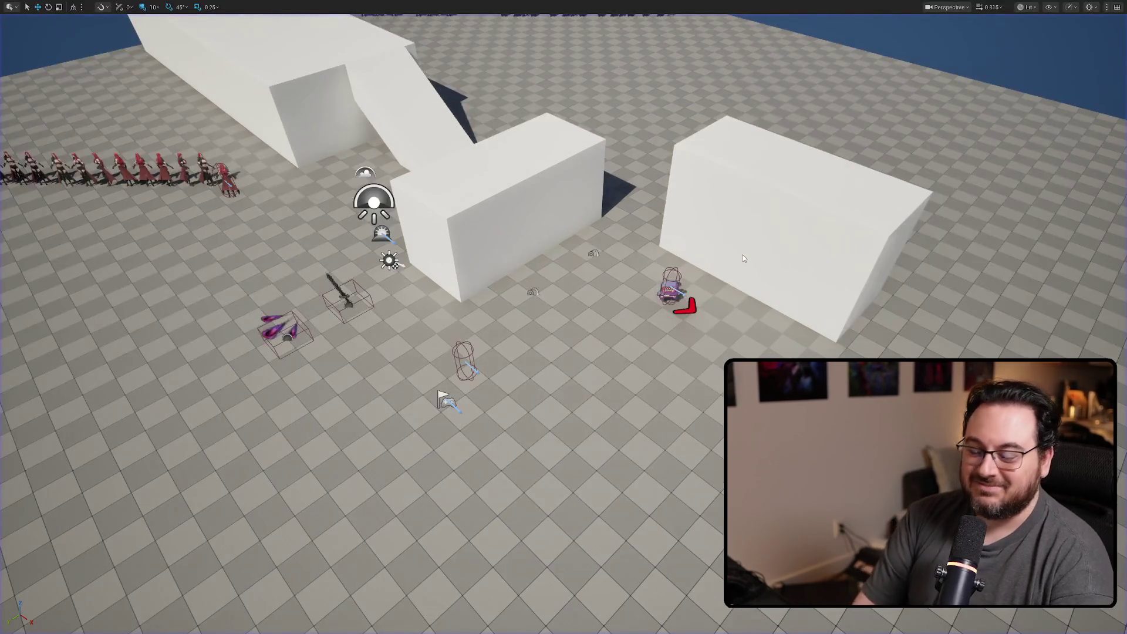
Replay and slash the enemy again to confirm damage, then stop
key("alt+p")
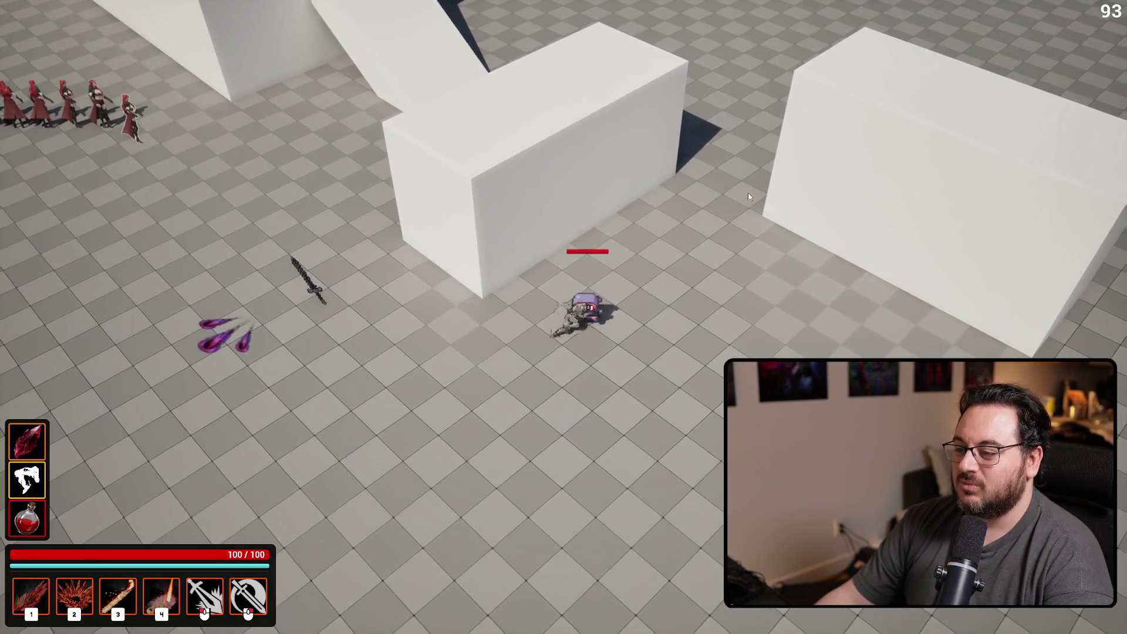
right_click(752, 192)
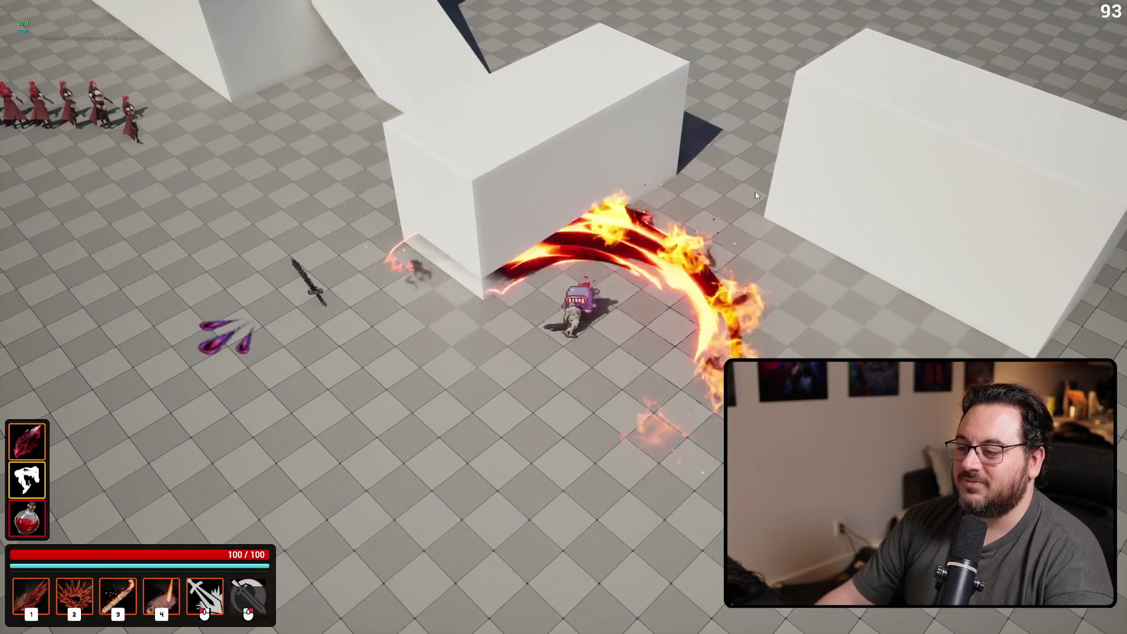
key("Escape")
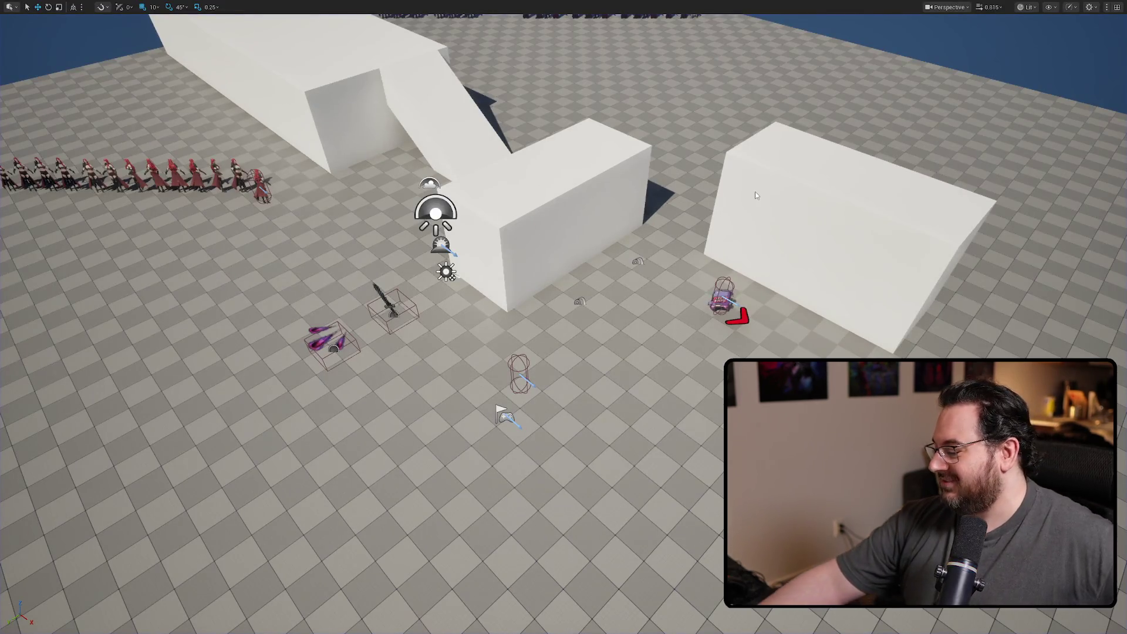